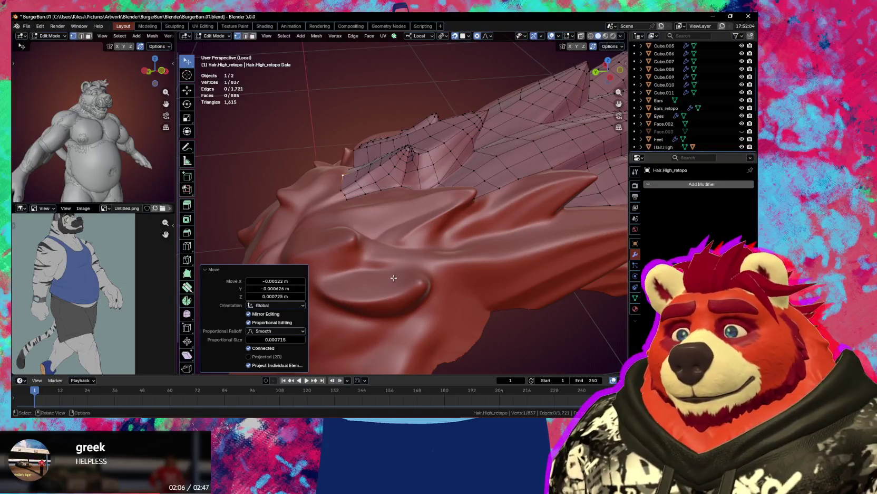
Grab the retopo vertices along the first spike's crease onto the sculpt surface.
mouse_move(469, 280)
middle_mouse_down()
mouse_move(453, 243)
mouse_move(518, 254)
mouse_move(466, 269)
mouse_move(389, 234)
mouse_move(372, 238)
mouse_move(415, 221)
mouse_move(404, 200)
middle_mouse_up()
key("g")
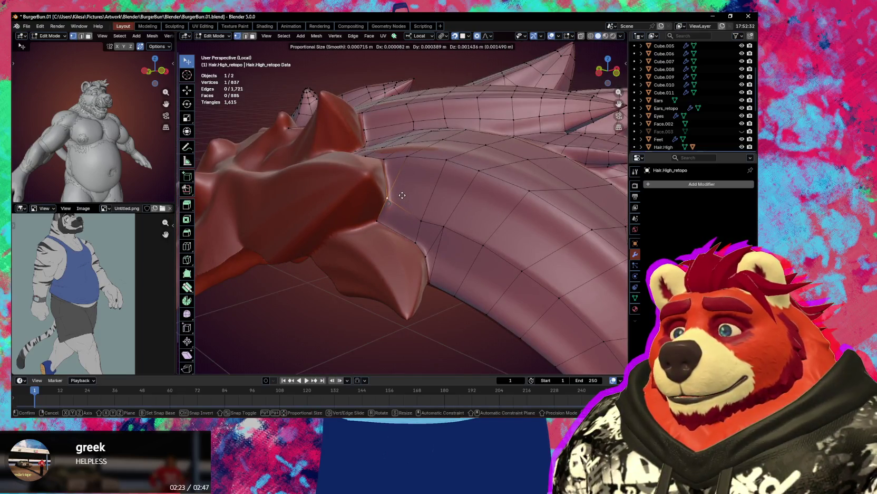
left_click(402, 195)
mouse_move(402, 195)
middle_mouse_down()
mouse_move(411, 237)
mouse_move(386, 208)
mouse_move(401, 208)
mouse_move(396, 196)
mouse_move(397, 211)
mouse_move(420, 208)
mouse_move(400, 218)
middle_mouse_up()
key("g")
left_click(373, 195)
key("g")
left_click(397, 197)
key("g")
left_click(401, 212)
left_click(395, 205)
key("g")
left_click(404, 216)
key("g")
left_click(399, 218)
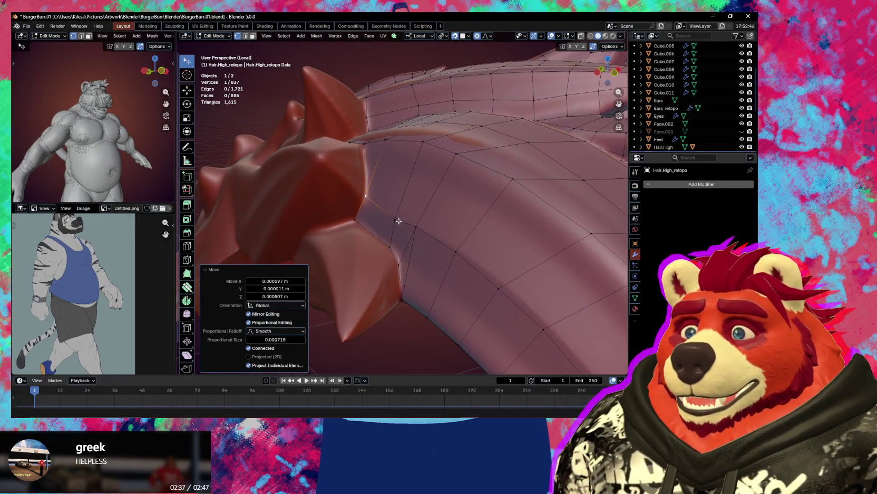
key("g")
left_click(398, 218)
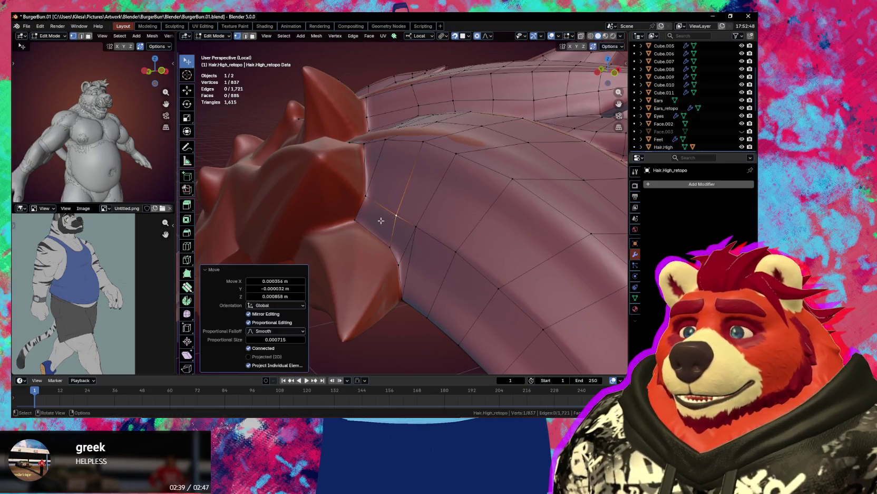
Move the vertices at the next spike base onto the sculpt.
middle_click_drag(399, 218, 403, 214)
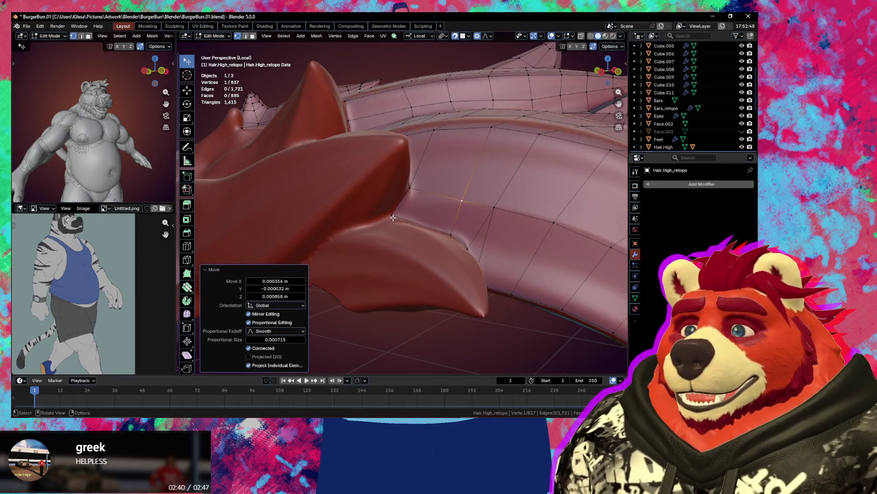
left_click(392, 215)
key("g")
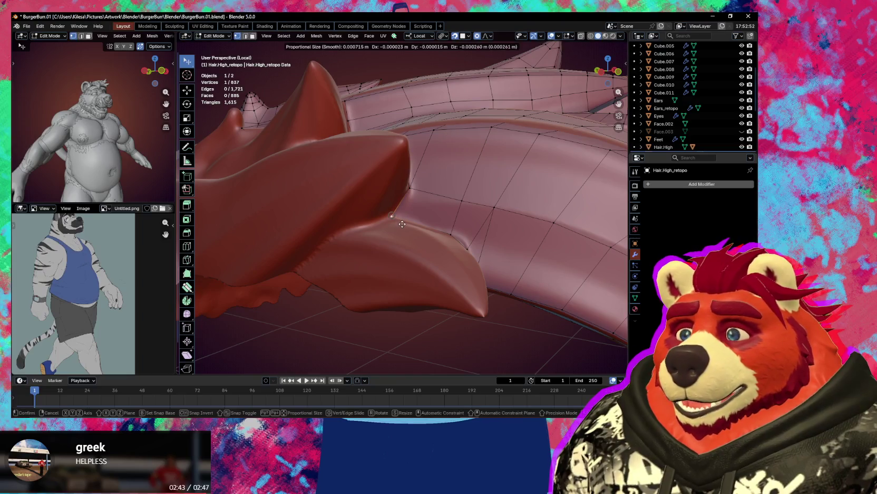
left_click(403, 224)
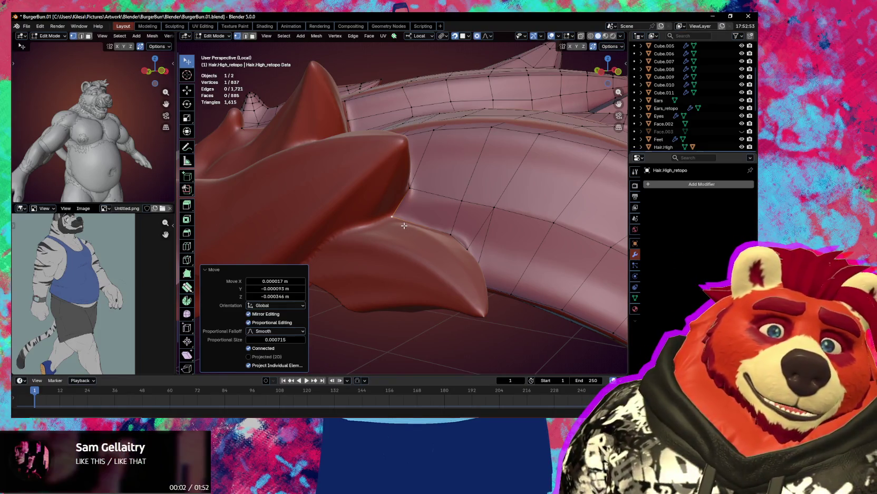
mouse_move(404, 225)
middle_mouse_down()
mouse_move(398, 216)
mouse_move(409, 230)
middle_mouse_up()
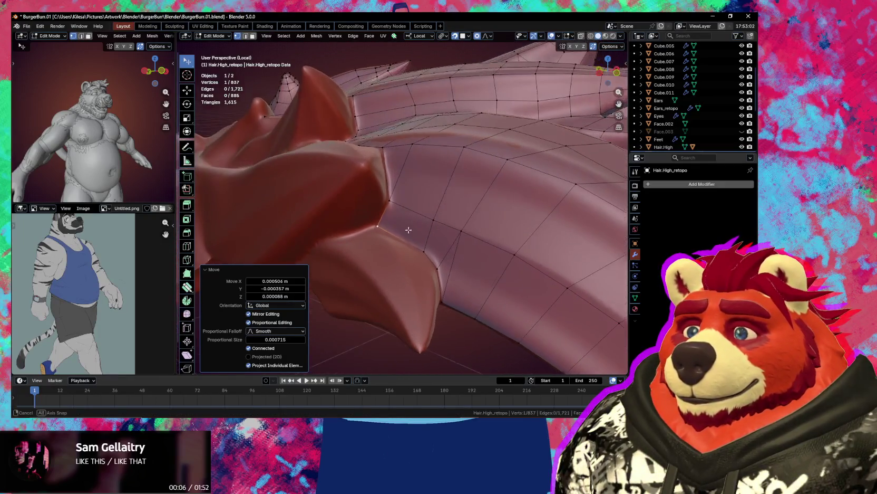
mouse_move(409, 230)
middle_mouse_down()
mouse_move(435, 227)
mouse_move(454, 240)
mouse_move(418, 232)
middle_mouse_up()
key("g")
left_click(416, 231)
key("g")
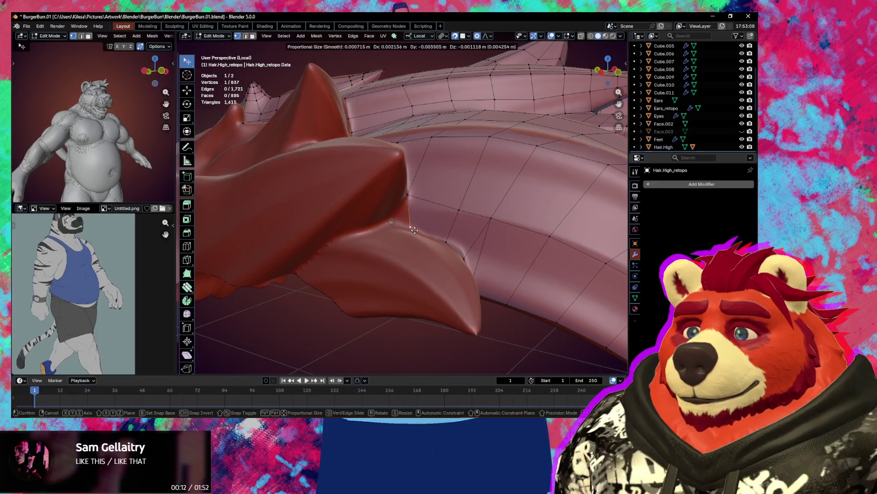
left_click(414, 230)
middle_click_drag(414, 230, 417, 227)
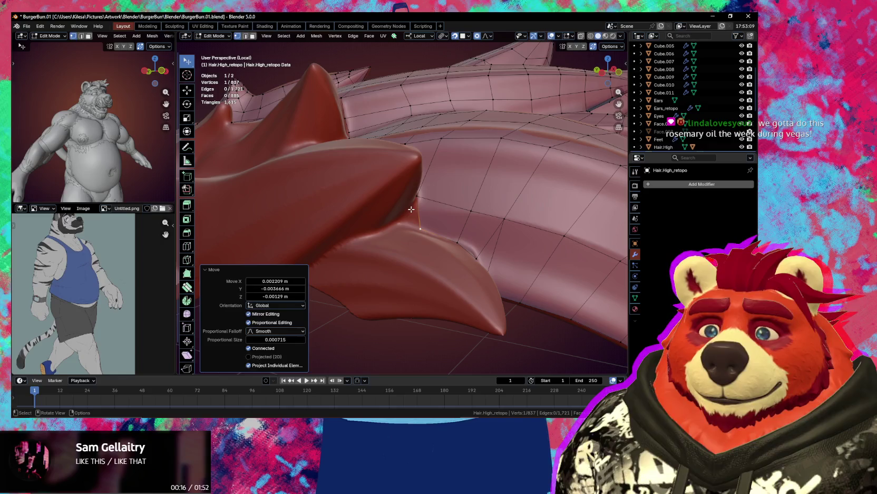
left_click(412, 209)
middle_click_drag(409, 213, 414, 210)
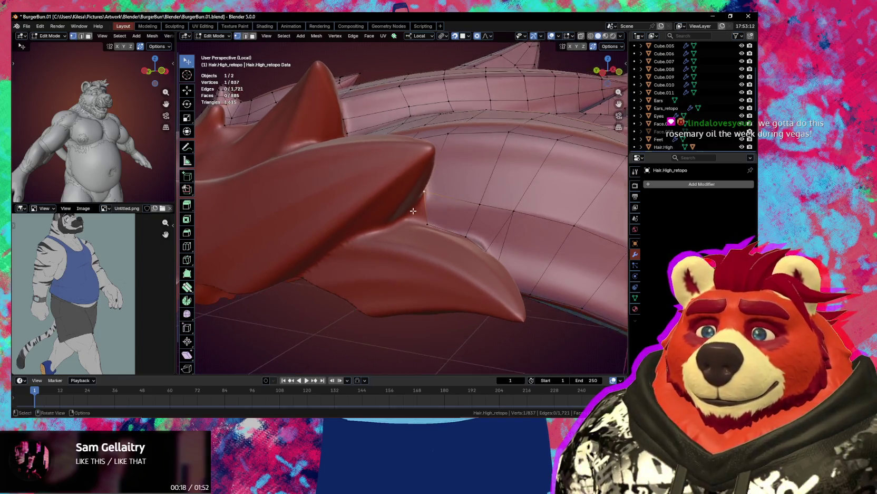
Extrude a vertex onto the sculpt and fill a new face at the spike's base.
key("e")
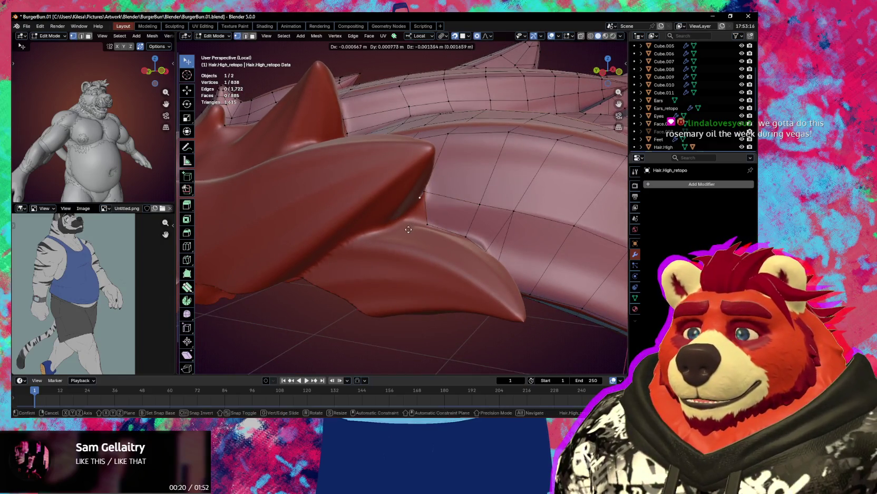
left_click(396, 249)
left_click(423, 198, "shift")
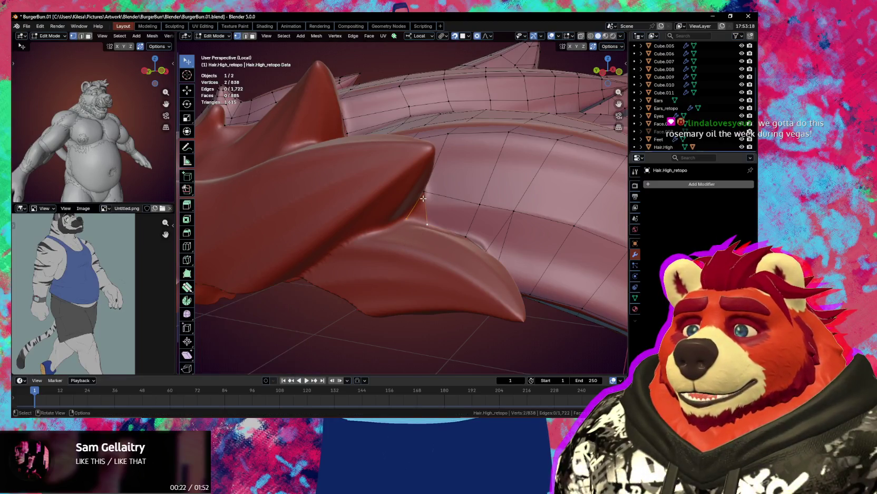
key("f")
mouse_move(424, 195)
middle_mouse_down()
mouse_move(425, 211)
mouse_move(452, 221)
mouse_move(401, 264)
mouse_move(411, 246)
mouse_move(395, 257)
mouse_move(398, 267)
mouse_move(374, 266)
middle_mouse_up()
scroll(411, 246, "up", 1)
scroll(403, 257, "up", 1)
Switch to Poly Build and add two retopo vertices on the hair spike toward its tip.
key("shift+space")
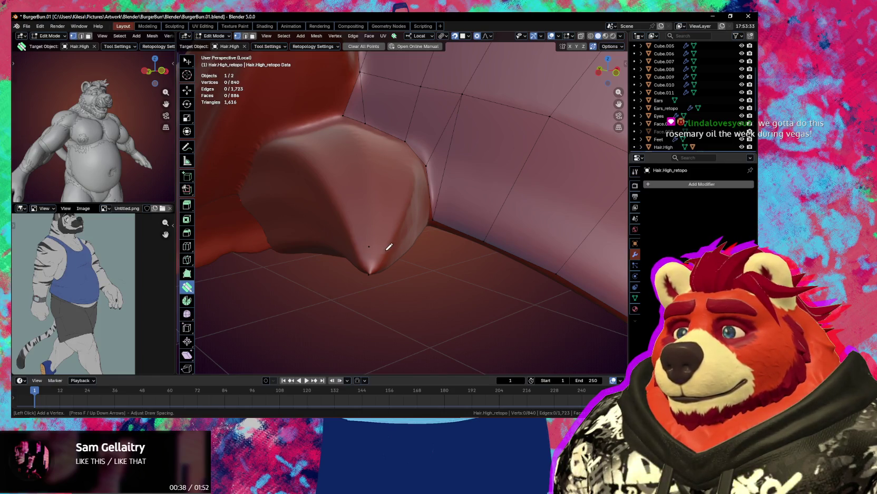
mouse_move(360, 247)
middle_mouse_down()
mouse_move(382, 250)
mouse_move(370, 248)
middle_mouse_up()
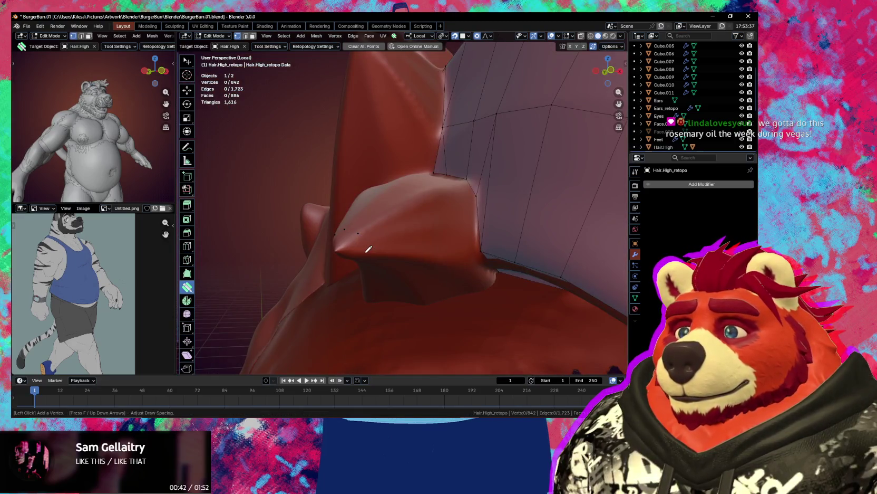
left_click(368, 249)
mouse_move(362, 250)
middle_mouse_down()
mouse_move(366, 226)
mouse_move(398, 237)
middle_mouse_up()
left_click(372, 237)
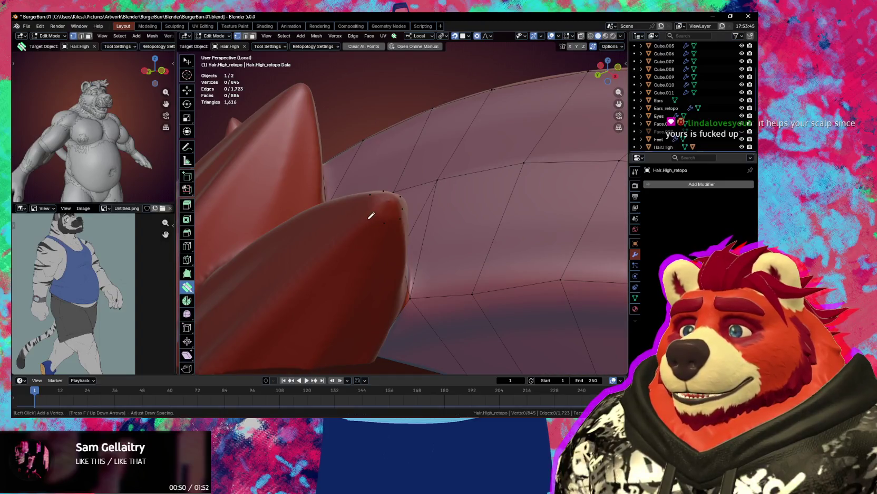
mouse_move(374, 222)
middle_mouse_down()
mouse_move(366, 235)
mouse_move(369, 220)
middle_mouse_up()
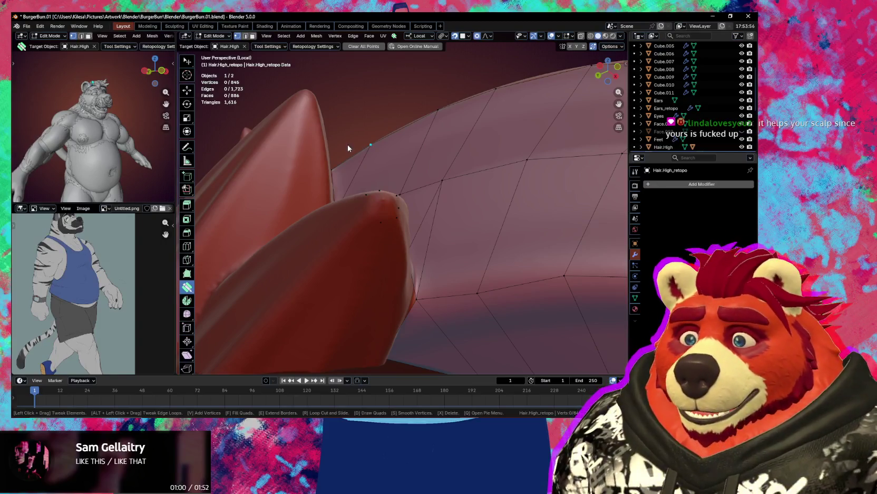
mouse_move(387, 228)
middle_mouse_down()
mouse_move(372, 237)
mouse_move(368, 229)
mouse_move(392, 241)
mouse_move(368, 248)
mouse_move(373, 232)
mouse_move(403, 247)
mouse_move(412, 206)
mouse_move(369, 254)
mouse_move(385, 250)
middle_mouse_up()
scroll(385, 254, "down", 4)
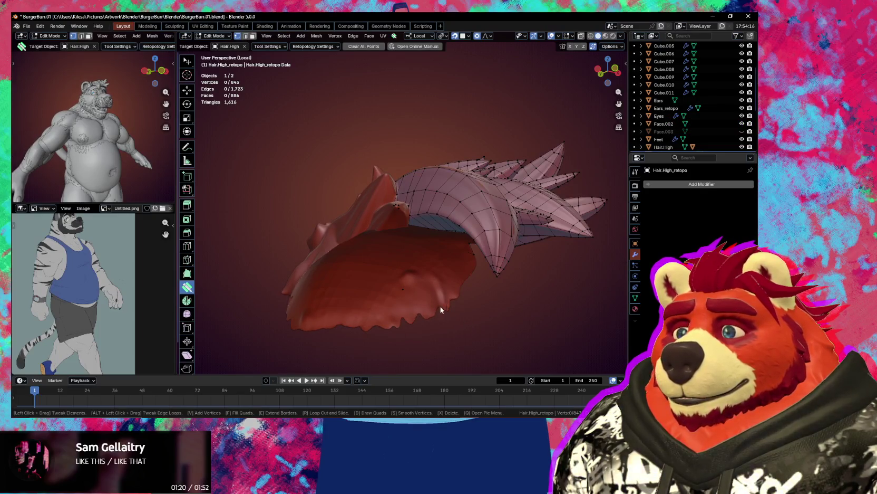
mouse_move(441, 309)
middle_mouse_down()
mouse_move(415, 309)
mouse_move(450, 326)
mouse_move(333, 251)
middle_mouse_up()
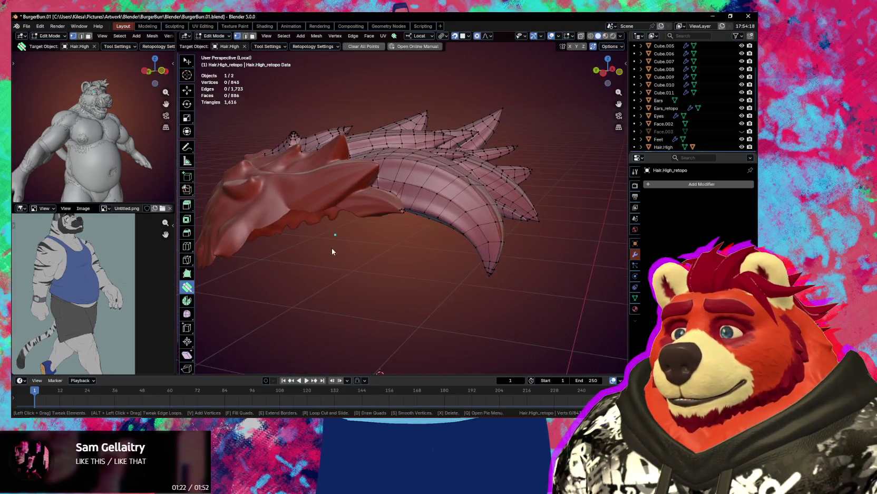
left_click(285, 46)
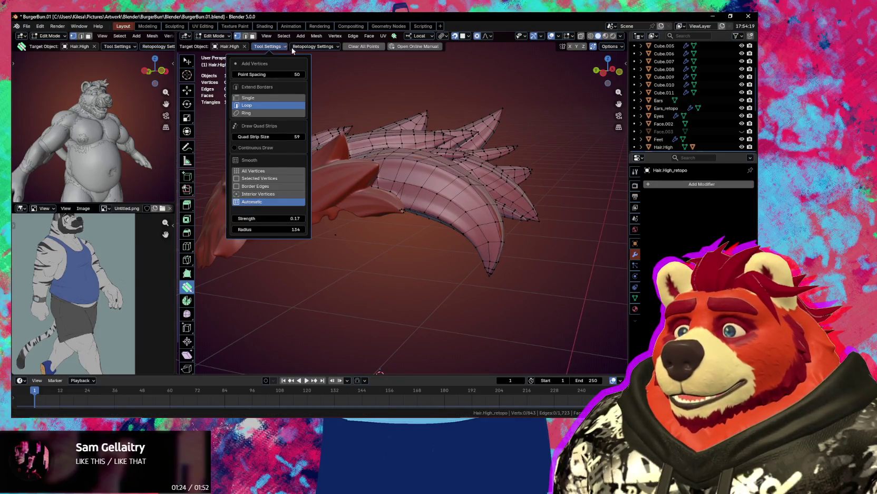
left_click(295, 49)
middle_click_drag(348, 248, 309, 253)
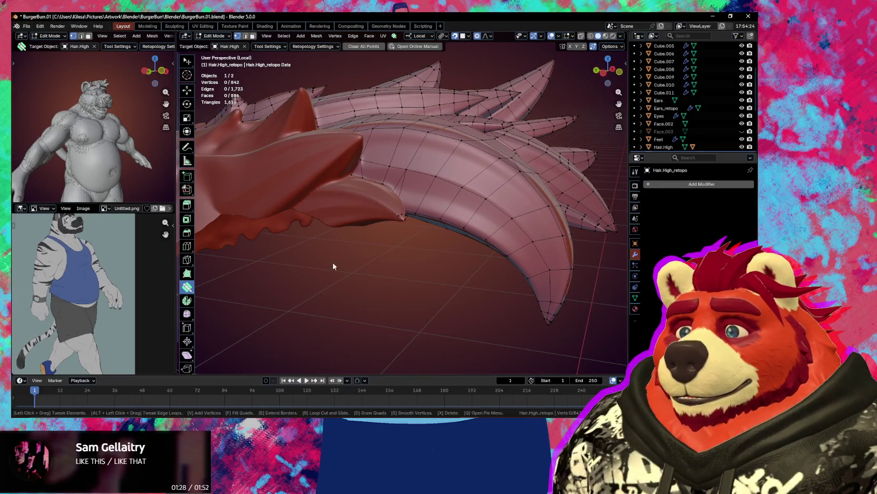
scroll(354, 275, "up", 5)
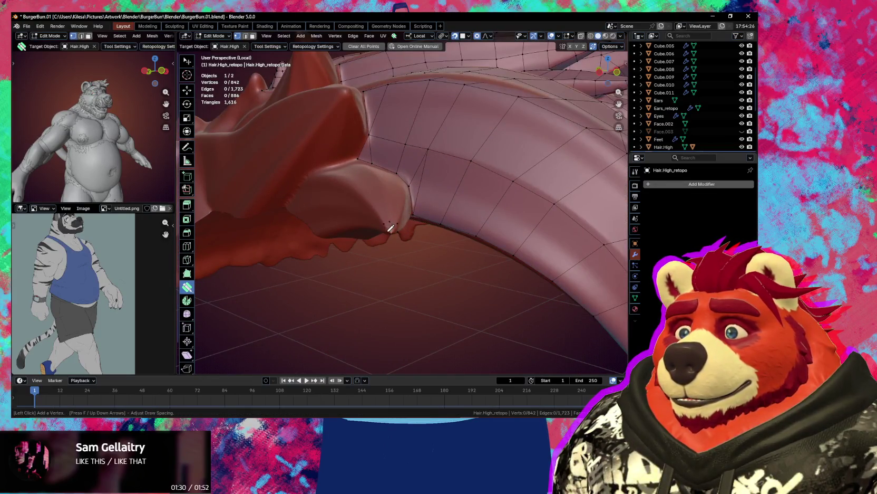
mouse_move(403, 228)
middle_mouse_down()
mouse_move(409, 218)
mouse_move(400, 223)
mouse_move(425, 243)
mouse_move(400, 229)
mouse_move(385, 239)
middle_mouse_up()
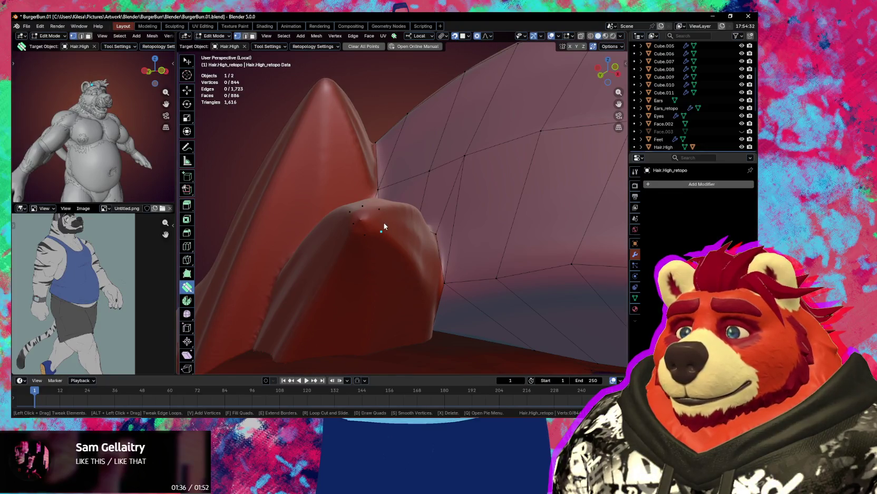
mouse_move(407, 228)
middle_mouse_down()
mouse_move(420, 260)
mouse_move(417, 280)
middle_mouse_up()
Drag the vertex at the hair spike's tip onto the sculpt surface.
scroll(418, 280, "down", 4)
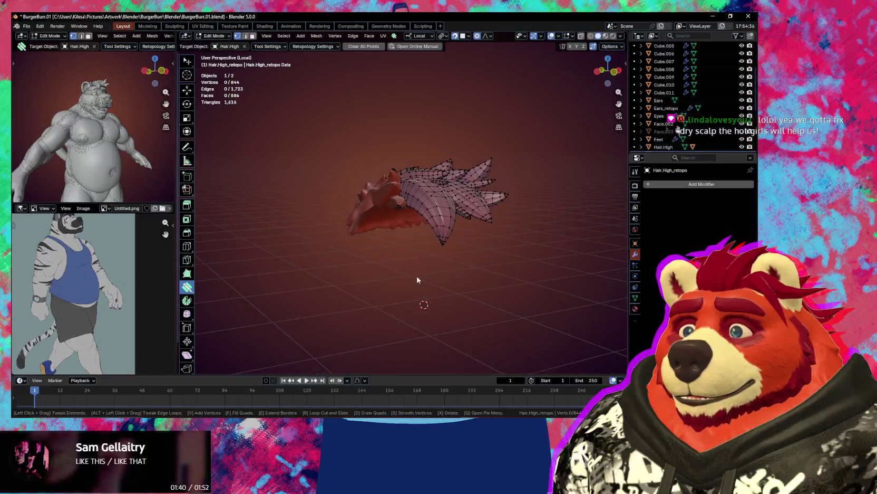
scroll(403, 254, "up", 2)
scroll(403, 255, "up", 1)
scroll(404, 255, "up", 2)
scroll(408, 254, "up", 2)
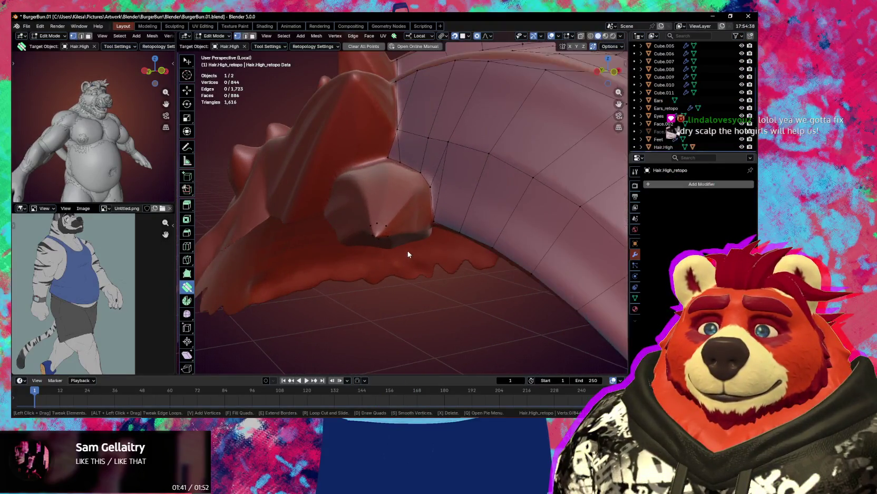
scroll(408, 250, "up", 1)
mouse_move(407, 250)
middle_mouse_down()
mouse_move(404, 211)
mouse_move(448, 221)
mouse_move(392, 221)
mouse_move(429, 221)
middle_mouse_up()
left_click_drag(424, 216, 416, 217)
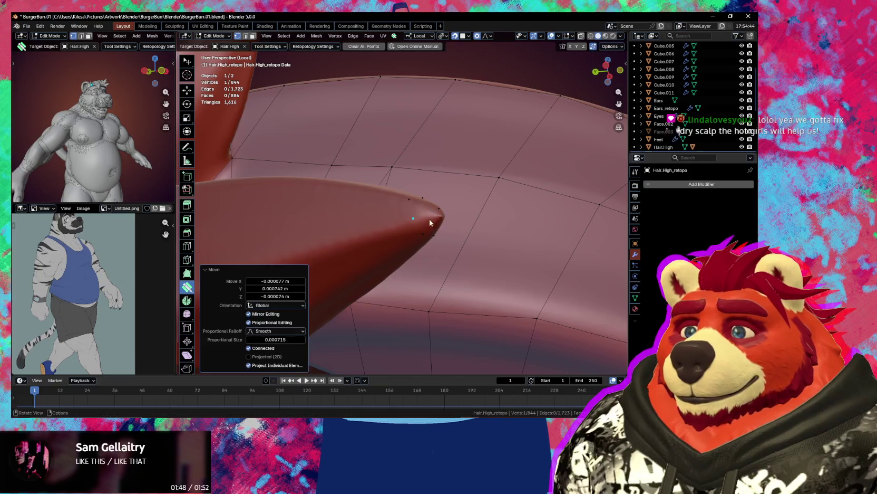
mouse_move(417, 217)
middle_mouse_down()
mouse_move(434, 247)
mouse_move(413, 258)
mouse_move(373, 253)
middle_mouse_up()
left_click_drag(372, 253, 360, 258)
mouse_move(360, 258)
middle_mouse_down()
mouse_move(372, 251)
mouse_move(373, 258)
mouse_move(373, 244)
middle_mouse_up()
Add a vertex on the bump and fill a quad over it with Poly Build.
key("v")
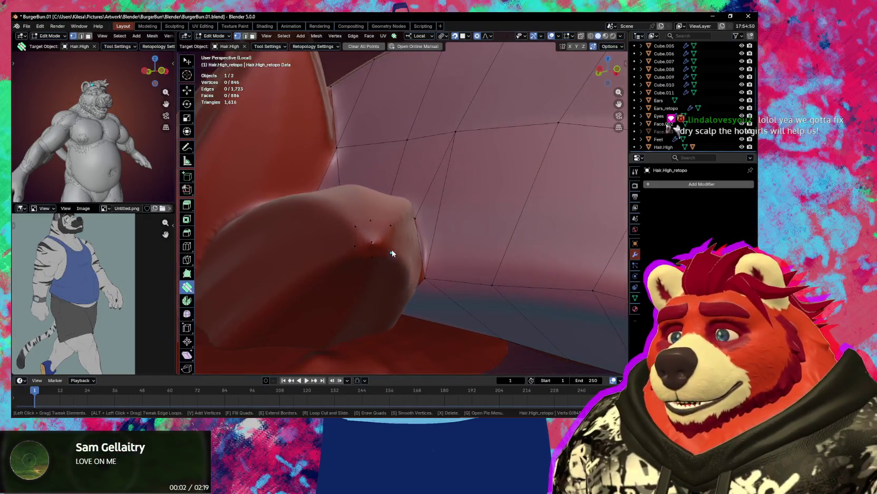
left_click_drag(370, 241, 371, 241)
mouse_move(377, 236)
middle_mouse_down()
mouse_move(389, 242)
mouse_move(378, 234)
middle_mouse_up()
left_click(388, 246)
With the Select tool, move the bump patch vertices to fit the sculpt.
key("w")
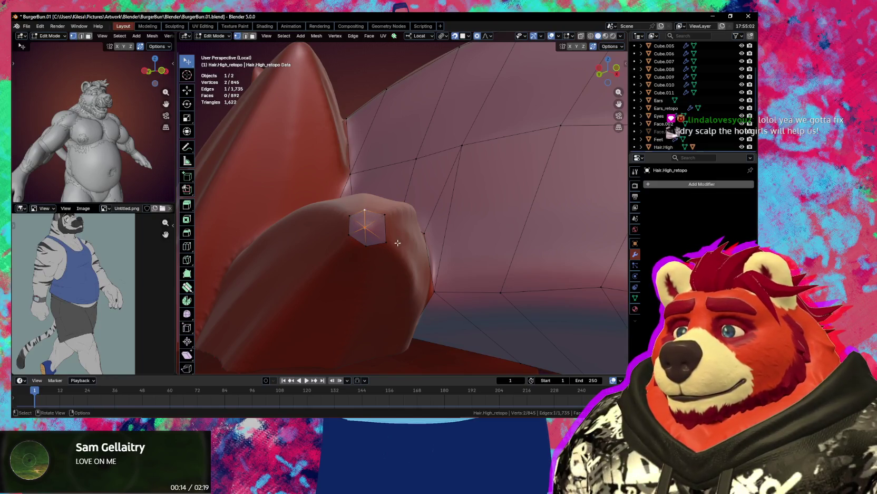
left_click_drag(353, 235, 354, 246)
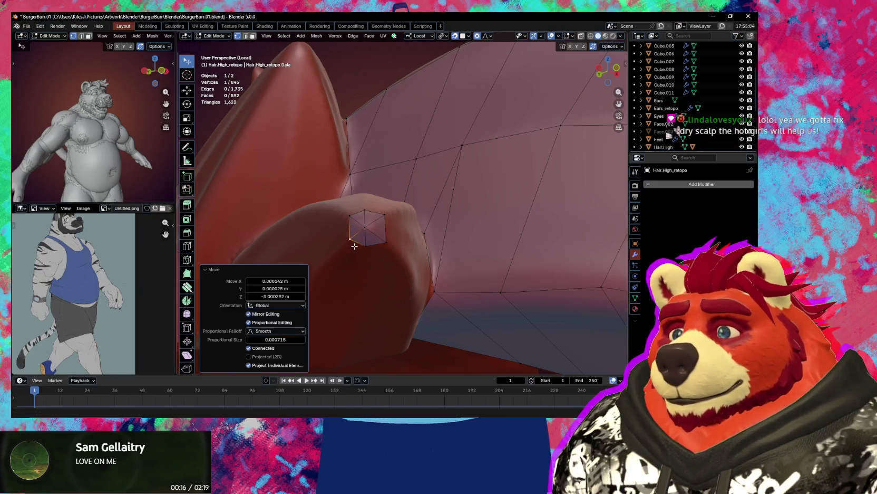
mouse_move(355, 245)
middle_mouse_down()
mouse_move(386, 253)
mouse_move(326, 271)
mouse_move(346, 261)
middle_mouse_up()
left_click_drag(345, 264, 345, 268)
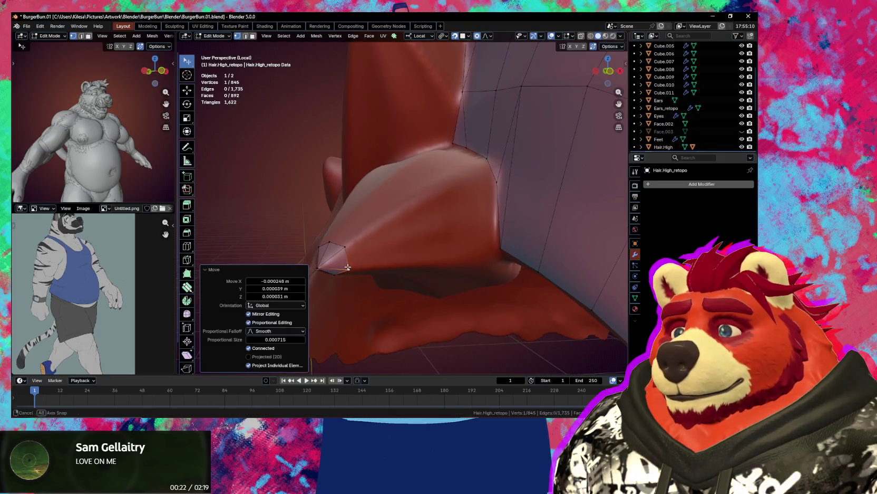
middle_click_drag(345, 268, 372, 252)
left_click_drag(371, 252, 374, 251)
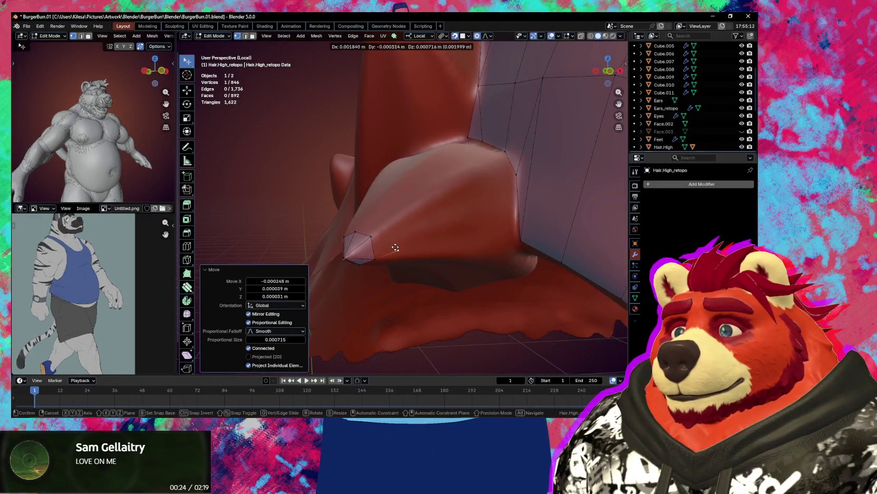
left_click(395, 248)
key("b")
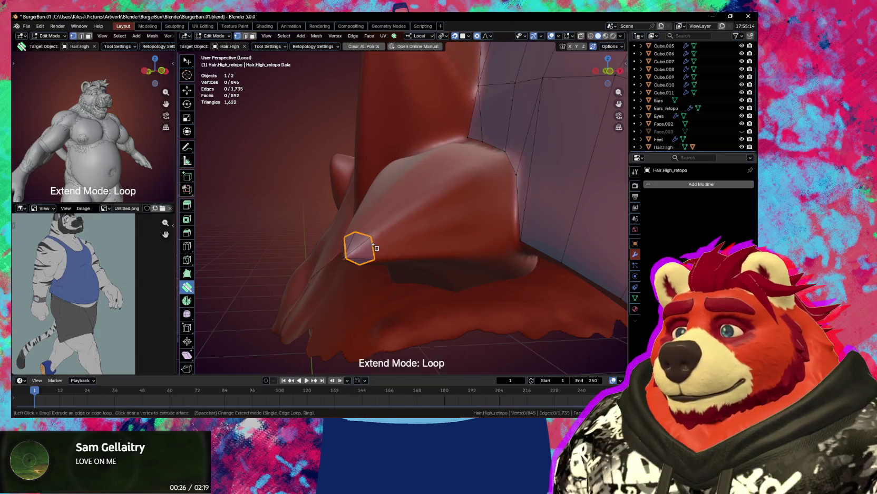
Undo the bad extrusion and extrude a ring of faces around the bump in Ring mode.
middle_click_drag(392, 245, 402, 249)
key("ctrl+z")
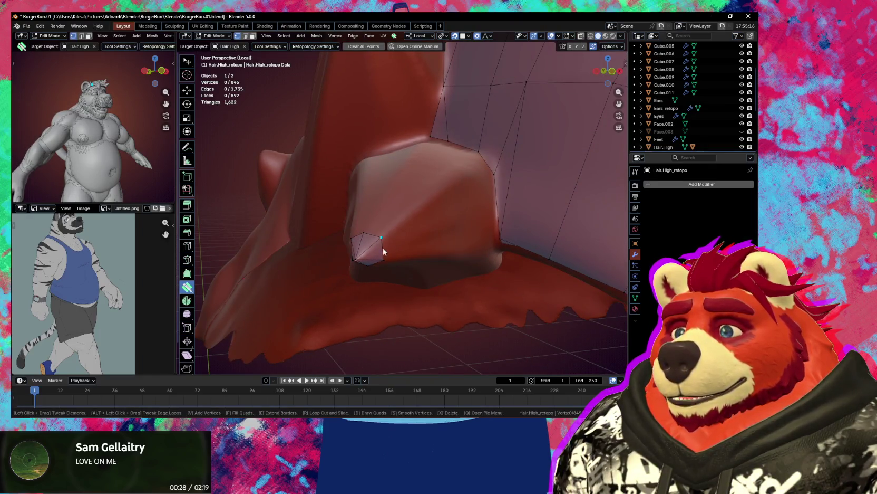
key("space")
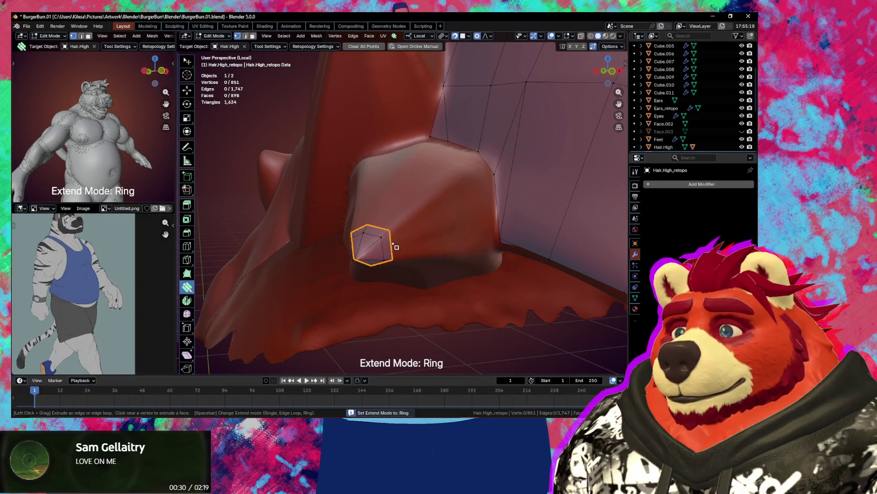
left_click_drag(382, 249, 540, 214)
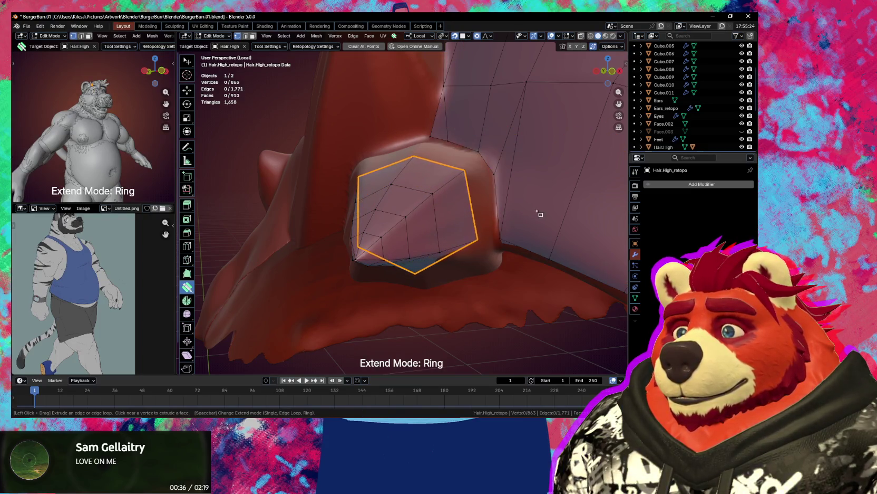
middle_click_drag(460, 231, 446, 276)
scroll(530, 252, "up", 5)
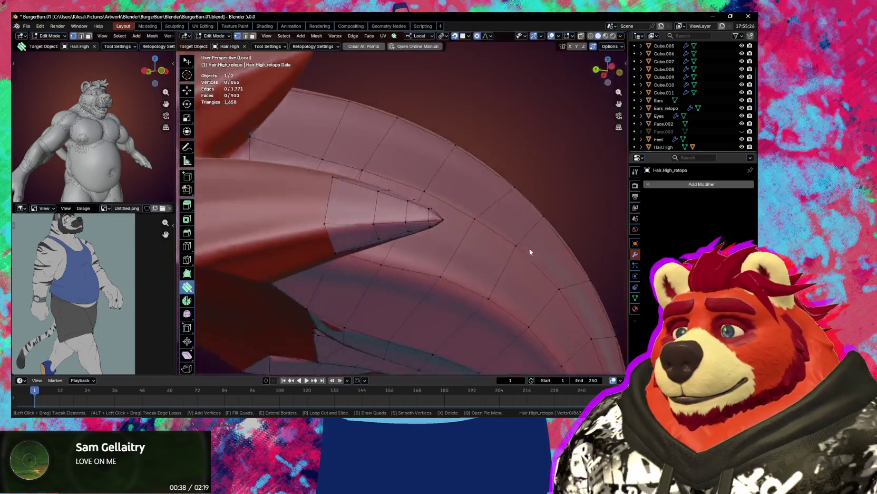
mouse_move(530, 251)
middle_mouse_down()
mouse_move(497, 255)
mouse_move(354, 226)
middle_mouse_up()
Extend a ring at the spike base and pull a stray vertex onto the sculpt.
key("space")
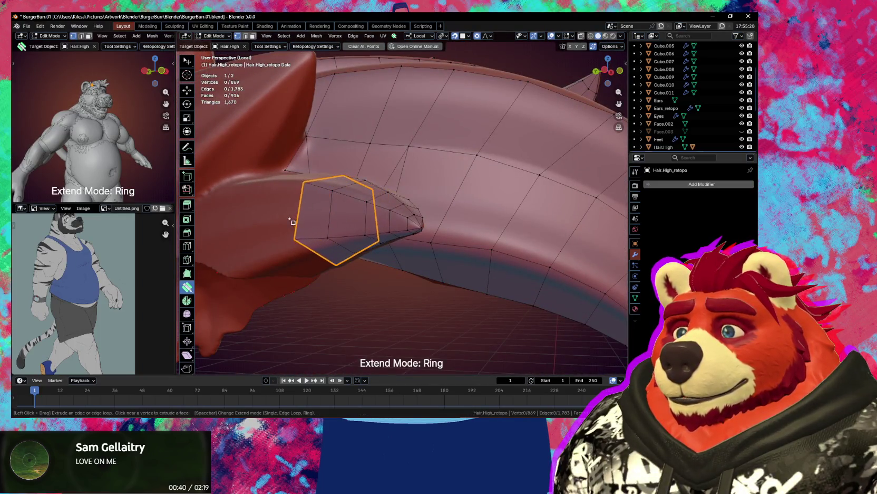
middle_click_drag(327, 237, 264, 261)
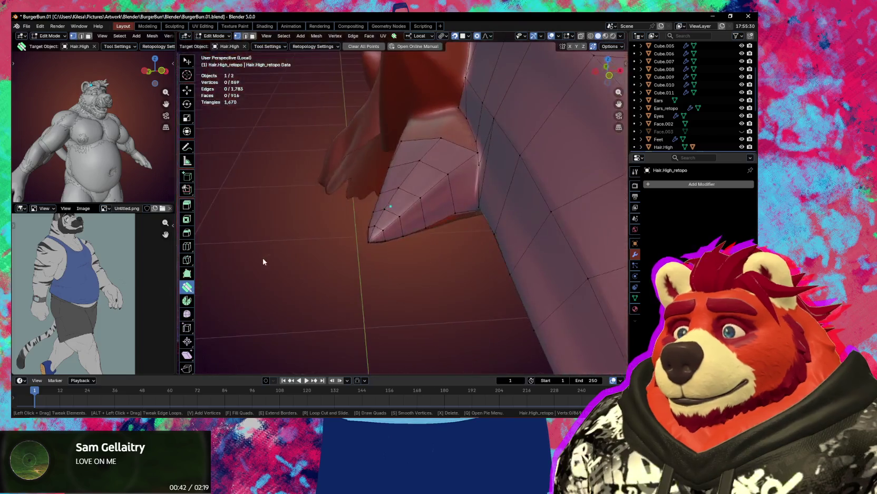
mouse_move(449, 234)
middle_mouse_down()
mouse_move(390, 276)
mouse_move(421, 257)
mouse_move(418, 270)
mouse_move(415, 208)
middle_mouse_up()
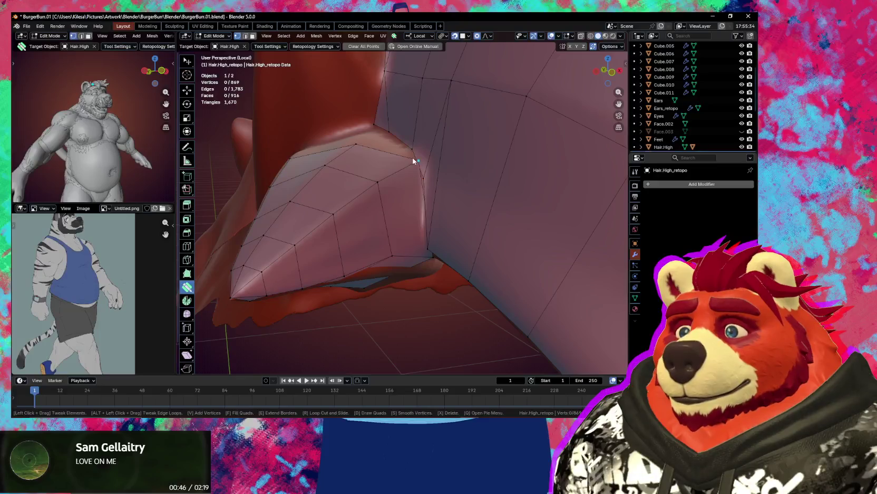
mouse_move(413, 160)
left_mouse_down()
mouse_move(407, 173)
mouse_move(402, 164)
left_mouse_up()
mouse_move(402, 163)
middle_mouse_down()
mouse_move(427, 220)
mouse_move(440, 312)
middle_mouse_up()
Add an edge loop across the spike and fit nearby vertices onto the sculpt.
left_click_drag(443, 312, 431, 313)
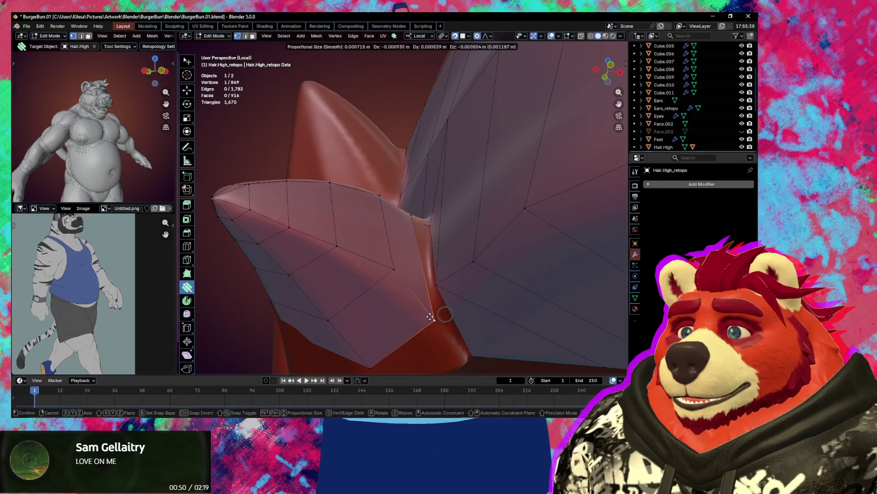
left_click_drag(394, 269, 390, 276)
key("ctrl+r")
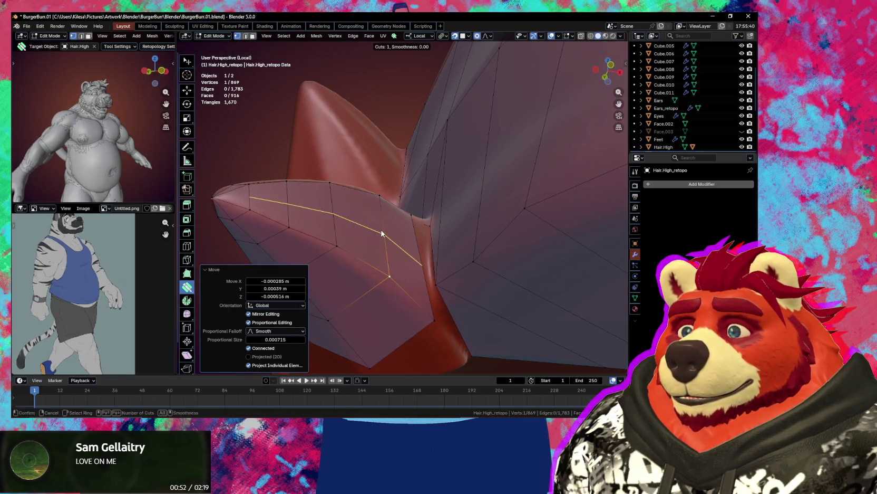
left_click(382, 232)
mouse_move(382, 232)
middle_mouse_down()
mouse_move(358, 257)
mouse_move(393, 255)
mouse_move(411, 240)
mouse_move(391, 231)
mouse_move(421, 221)
middle_mouse_up()
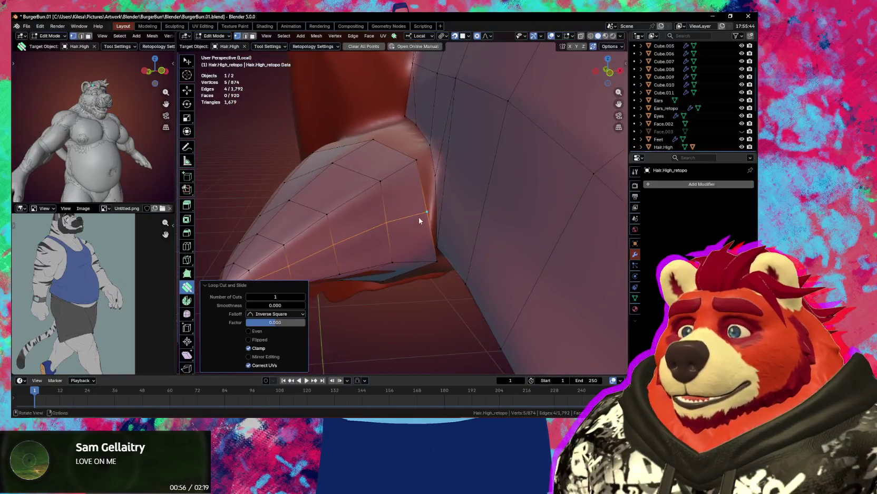
left_click_drag(425, 208, 426, 211)
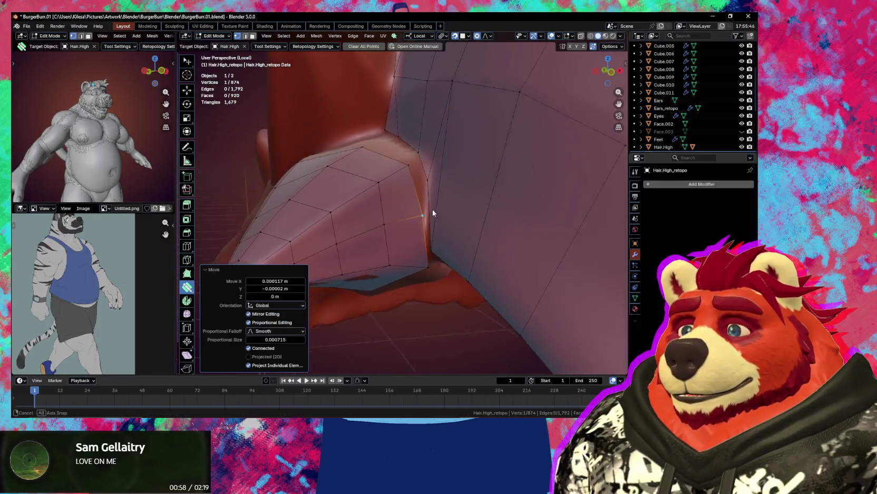
middle_click_drag(426, 211, 417, 230)
left_click_drag(420, 218, 413, 206)
mouse_move(413, 206)
middle_mouse_down()
mouse_move(427, 230)
mouse_move(383, 243)
mouse_move(417, 192)
middle_mouse_up()
Fill two faces in the crease gap and reposition the crease vertices onto the sculpt.
key("f")
left_click_drag(417, 192, 413, 192)
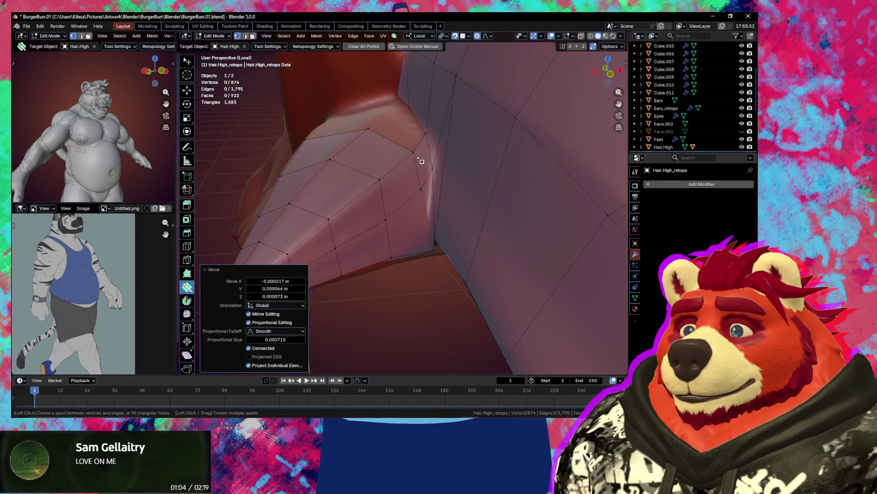
key("f")
mouse_move(419, 161)
middle_mouse_down()
mouse_move(433, 194)
mouse_move(421, 301)
mouse_move(454, 297)
mouse_move(429, 304)
mouse_move(394, 288)
middle_mouse_up()
left_click_drag(394, 288, 390, 259)
mouse_move(391, 258)
middle_mouse_down()
mouse_move(381, 304)
mouse_move(394, 253)
mouse_move(355, 266)
middle_mouse_up()
left_click_drag(355, 266, 342, 242)
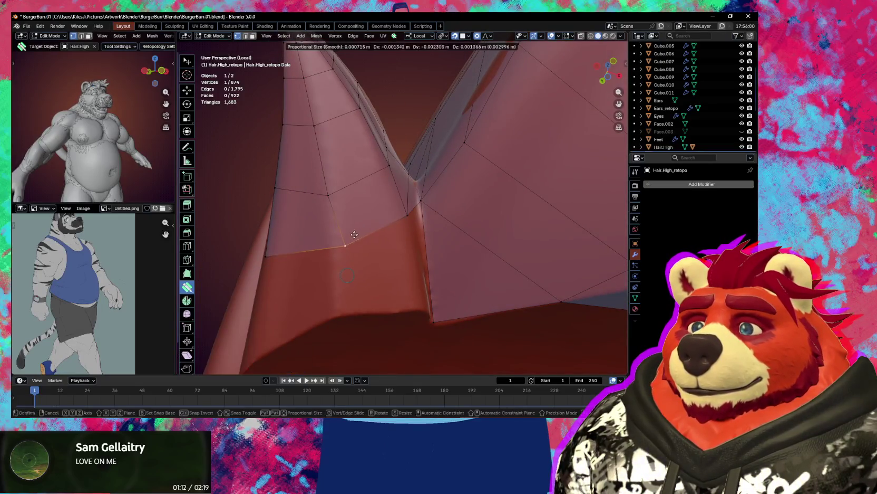
left_click_drag(404, 227, 408, 208)
mouse_move(408, 208)
middle_mouse_down()
mouse_move(397, 258)
mouse_move(405, 271)
mouse_move(431, 264)
mouse_move(470, 274)
mouse_move(452, 247)
mouse_move(434, 299)
mouse_move(427, 257)
mouse_move(392, 296)
middle_mouse_up()
left_click(472, 273)
Add three quads along the spike border and pull their vertices onto the sculpt.
left_click(459, 251)
left_click(403, 302)
left_click(402, 257)
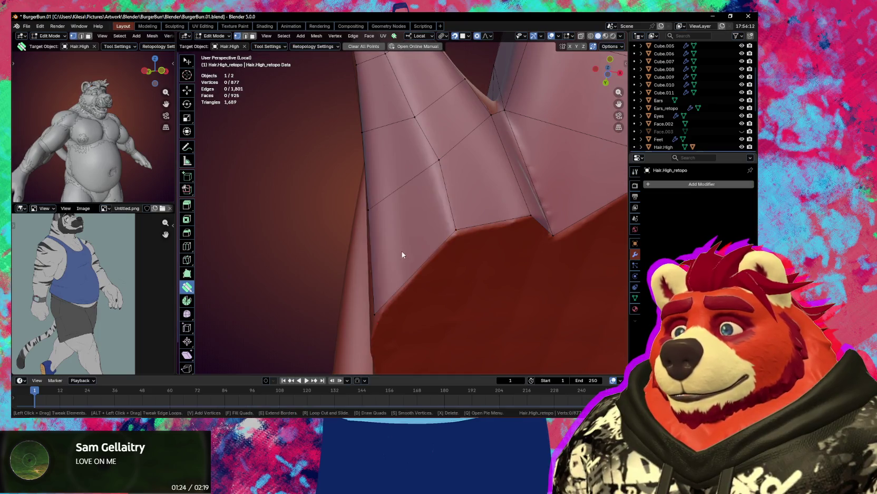
mouse_move(402, 255)
middle_mouse_down()
mouse_move(501, 294)
mouse_move(408, 300)
mouse_move(410, 243)
middle_mouse_up()
left_click_drag(432, 212, 438, 222)
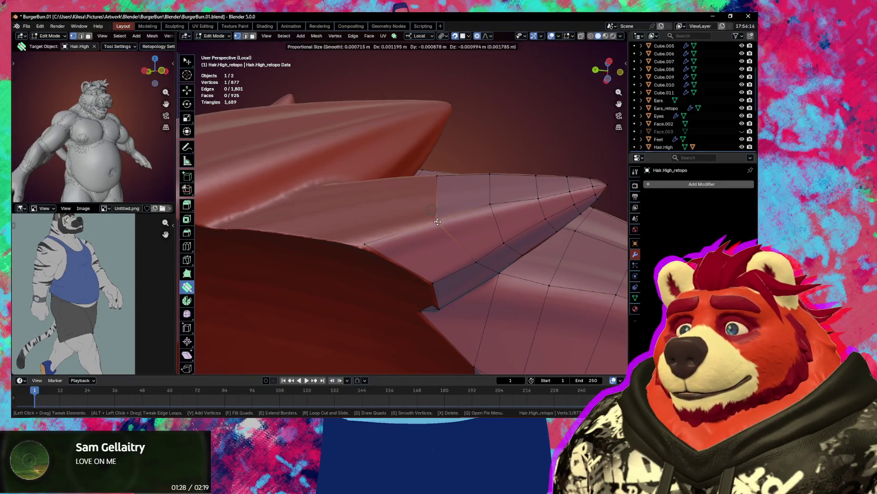
mouse_move(437, 222)
middle_mouse_down()
mouse_move(472, 229)
mouse_move(490, 215)
mouse_move(532, 237)
mouse_move(529, 230)
middle_mouse_up()
key("g")
left_click(490, 215)
Add a centred edge loop along the spike, then build a triangle and a quad in the border gap.
key("ctrl+r")
left_click(494, 199)
right_click(493, 199)
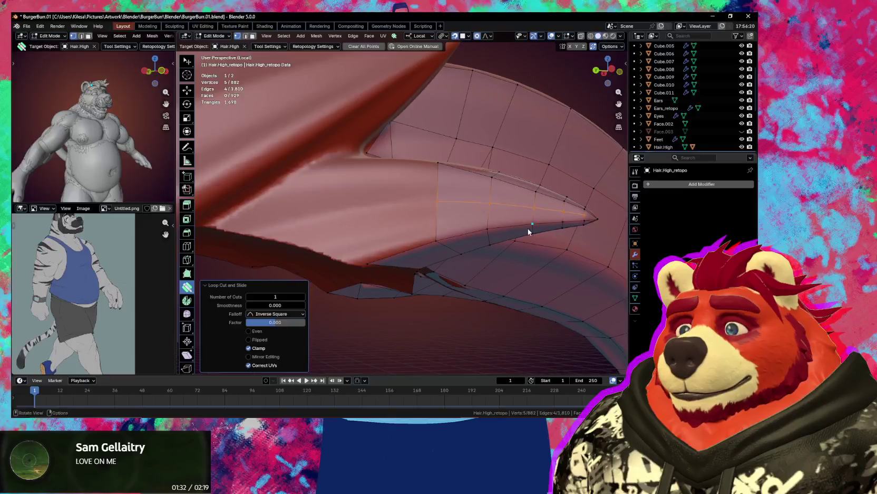
key("alt+a")
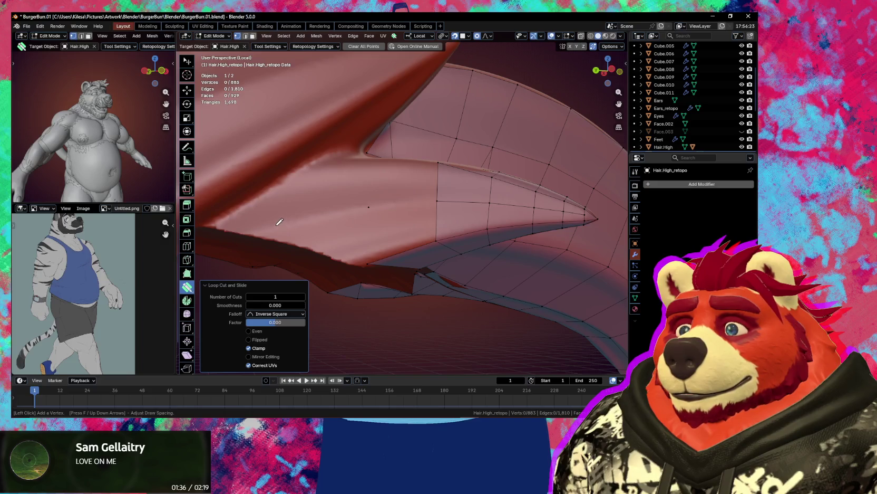
left_click(245, 233)
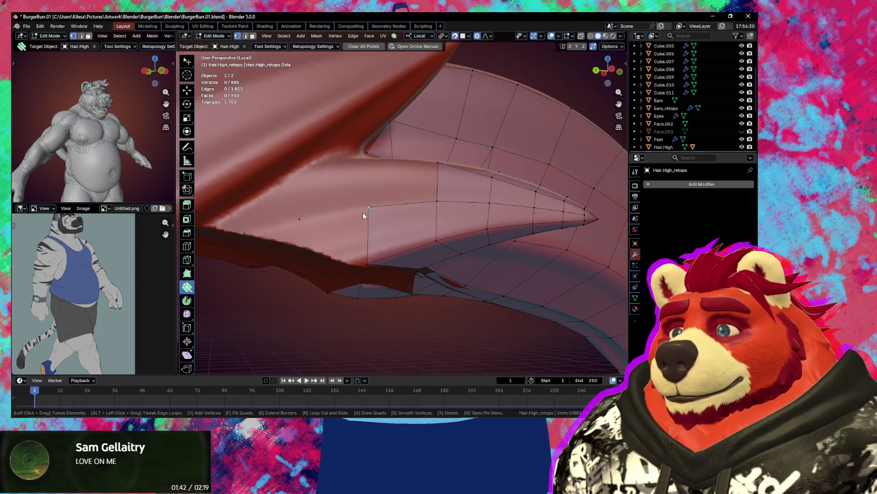
left_click(299, 219)
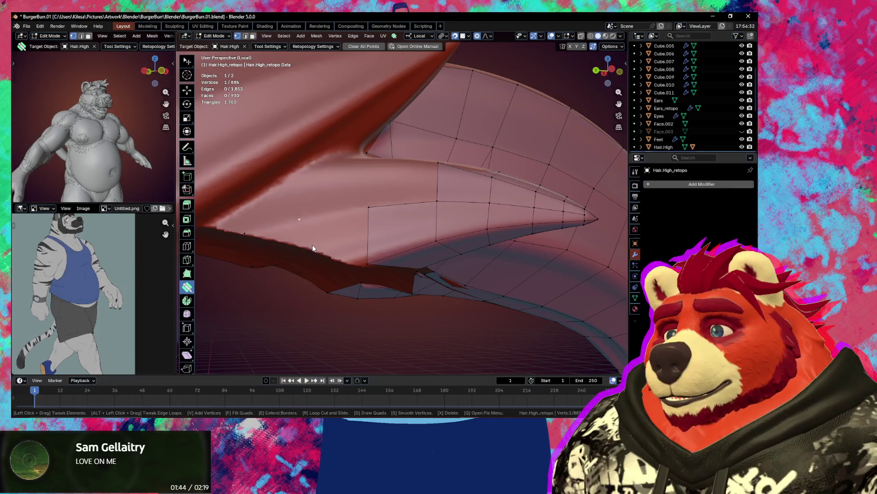
key("v")
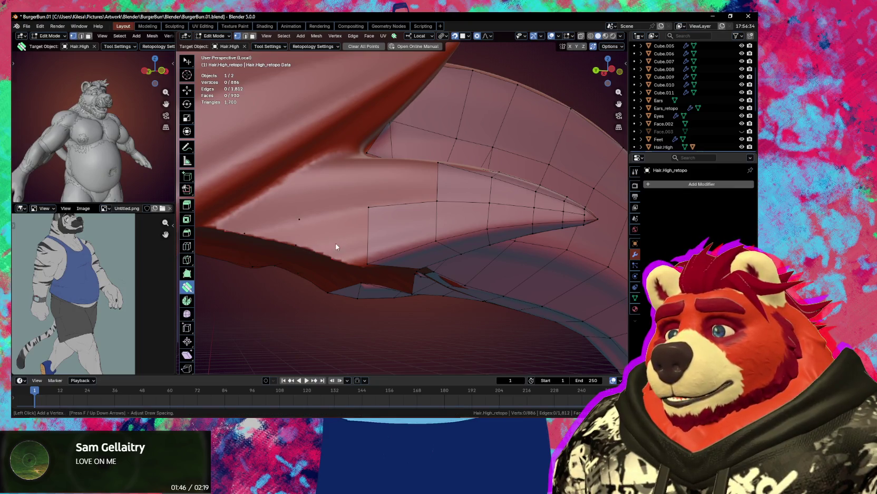
left_click(336, 241)
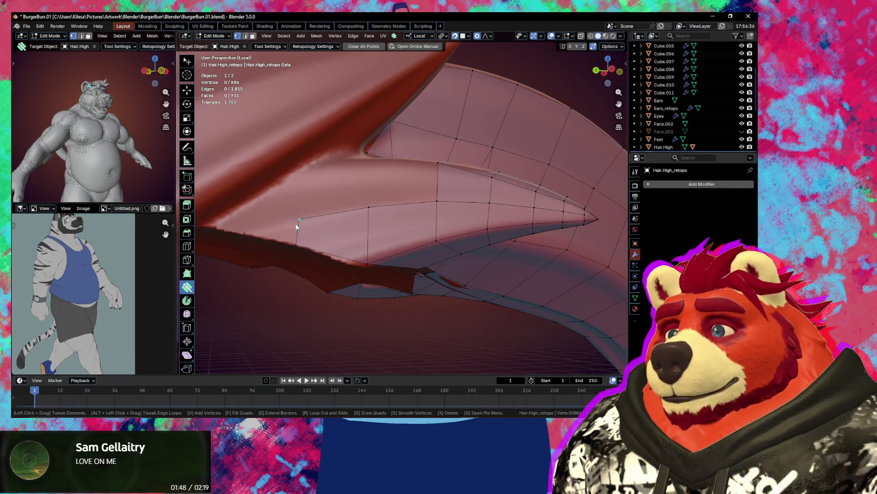
Select the three crease vertices and add quads along the spike base and left edge.
key("w")
left_click_drag(296, 222, 314, 236)
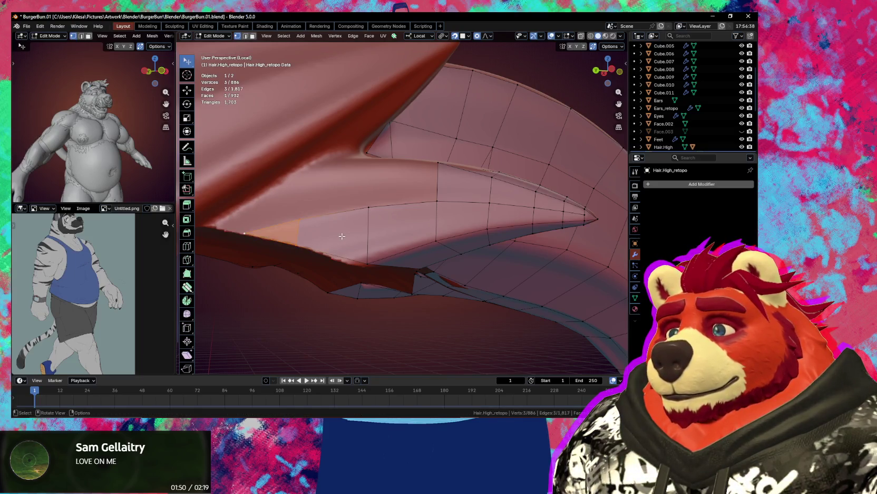
middle_click_drag(382, 223, 425, 185)
key("w")
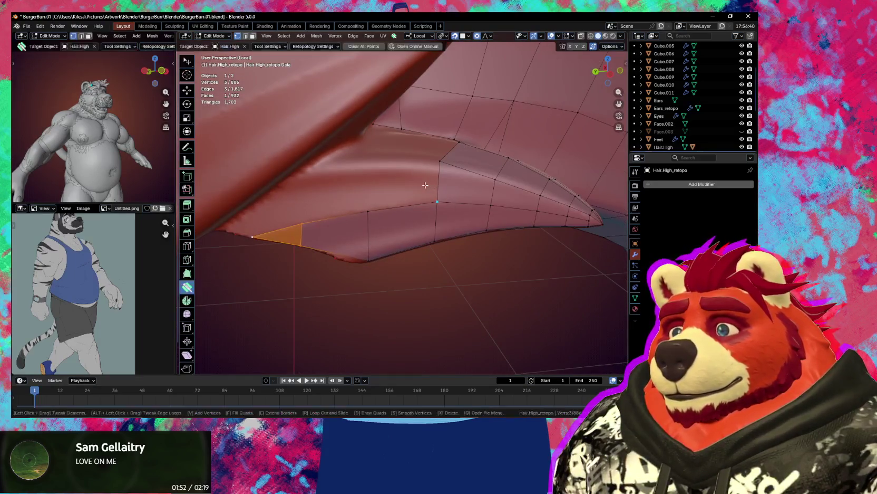
left_click(376, 163)
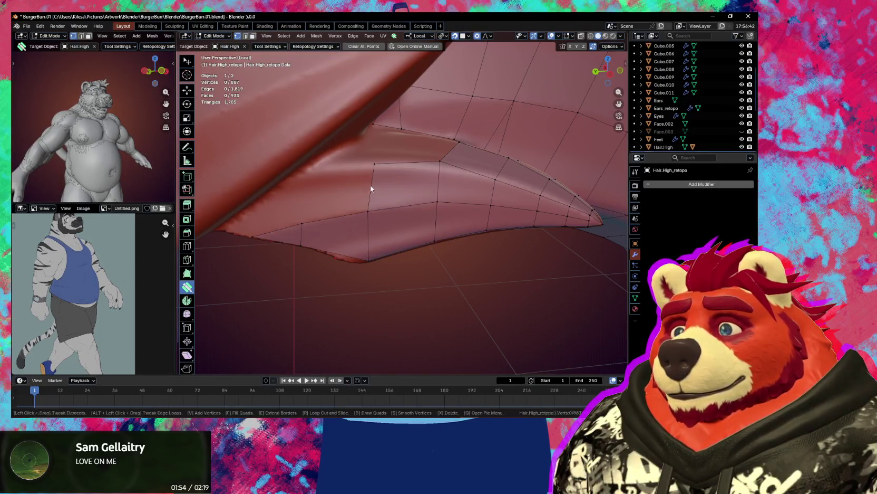
left_click(314, 167)
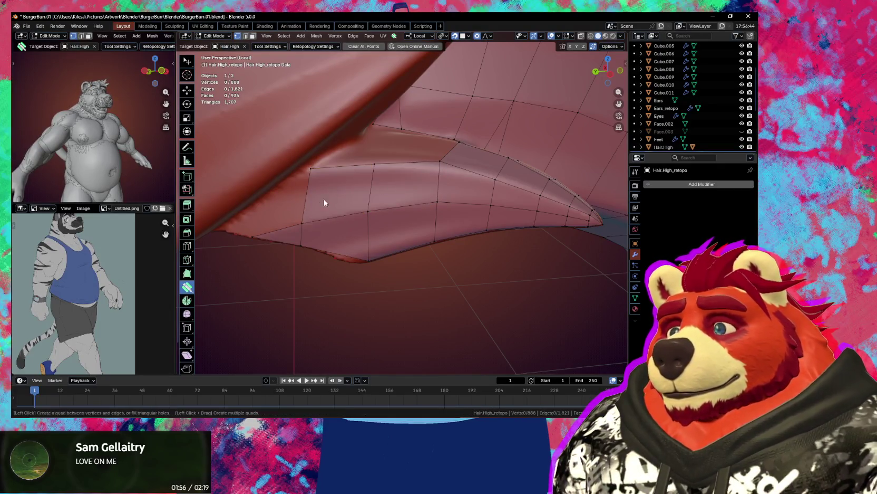
mouse_move(324, 199)
middle_mouse_down()
mouse_move(285, 198)
mouse_move(321, 183)
mouse_move(332, 164)
middle_mouse_up()
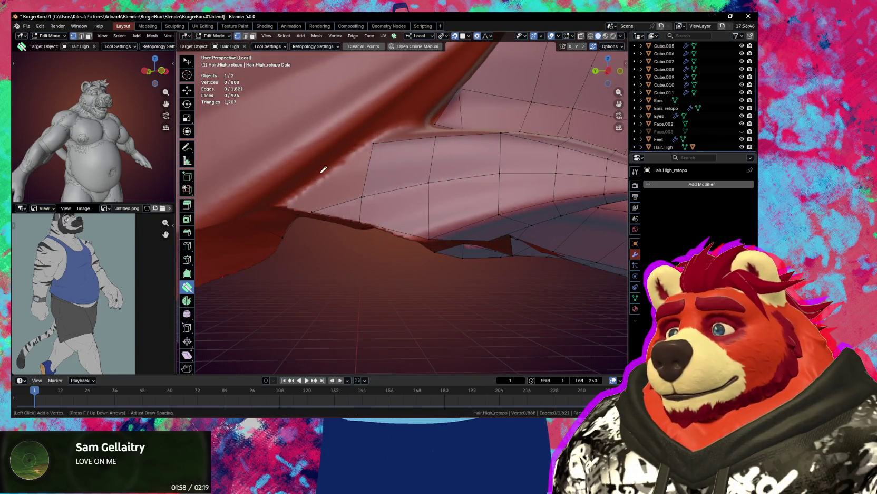
left_click(317, 177)
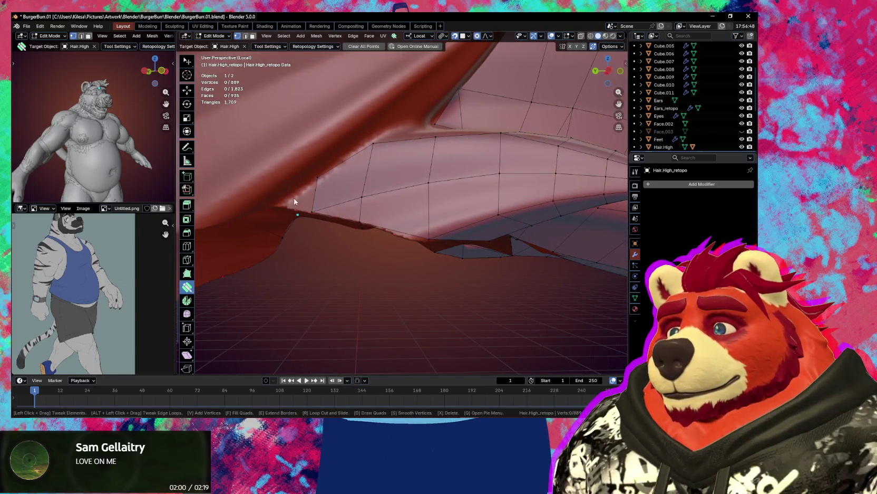
middle_click_drag(295, 201, 274, 201)
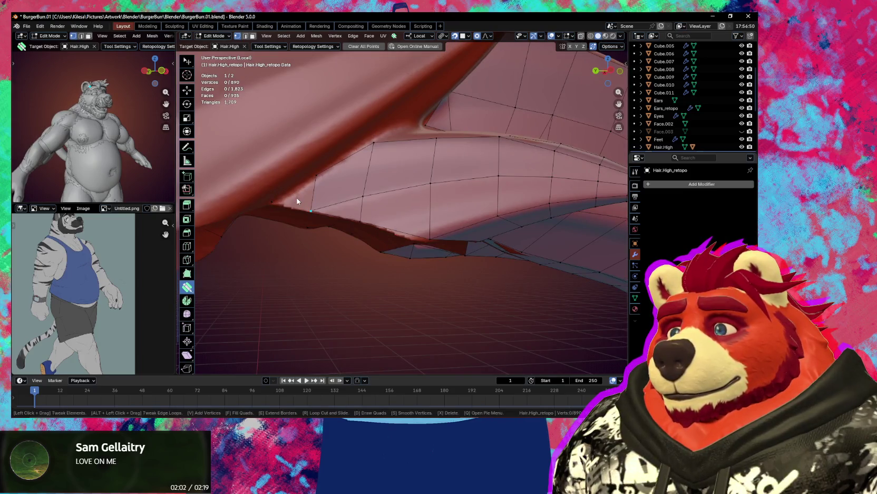
key("w")
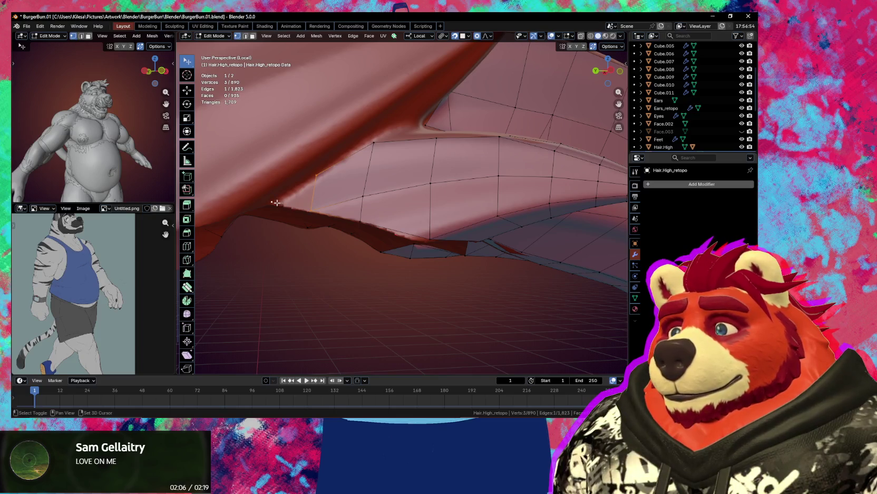
Fill faces between the spike-base vertices and place a new vertex on the sculpt.
key("f")
mouse_move(394, 215)
middle_mouse_down()
mouse_move(377, 266)
mouse_move(385, 238)
middle_mouse_up()
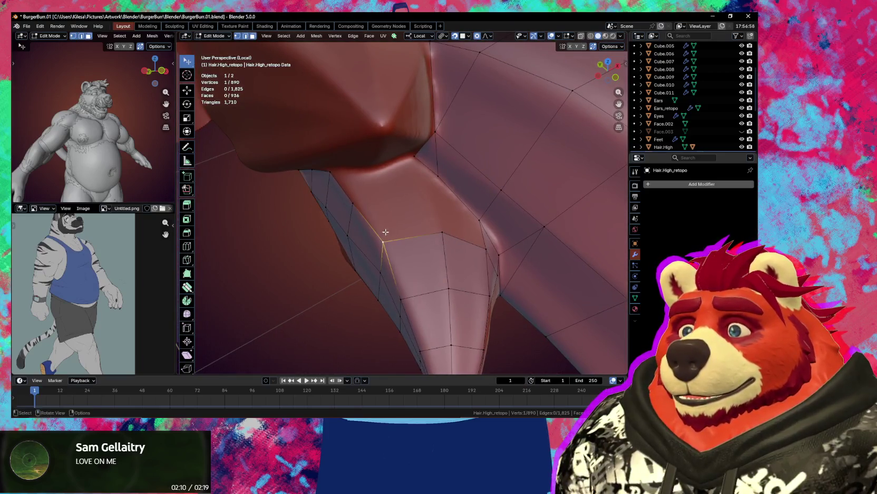
left_click(383, 241)
key("f")
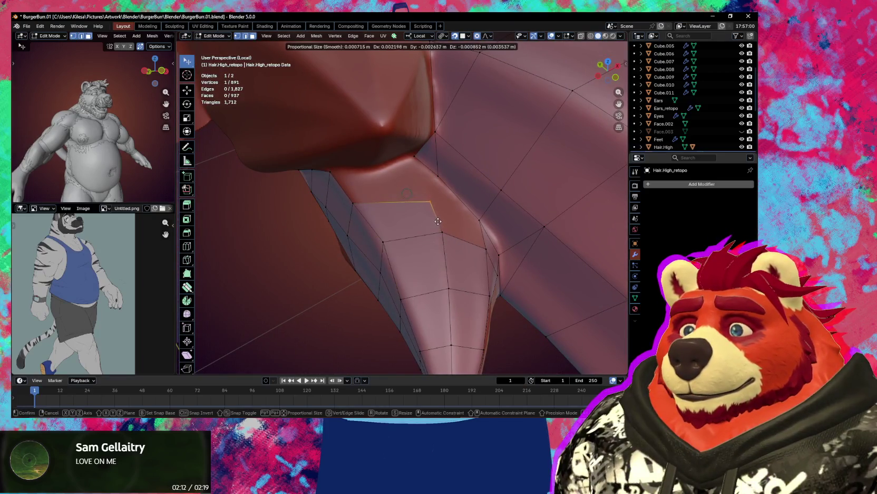
left_click(394, 192)
key("f")
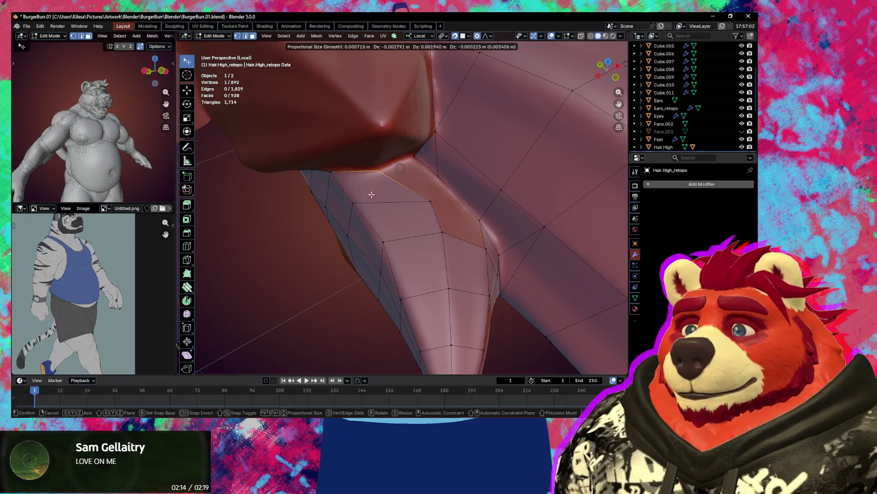
left_click(371, 194)
mouse_move(372, 194)
middle_mouse_down()
mouse_move(417, 191)
mouse_move(420, 180)
middle_mouse_up()
Fill a face across the spike-base gap from the selected edges.
left_click(422, 201, "shift")
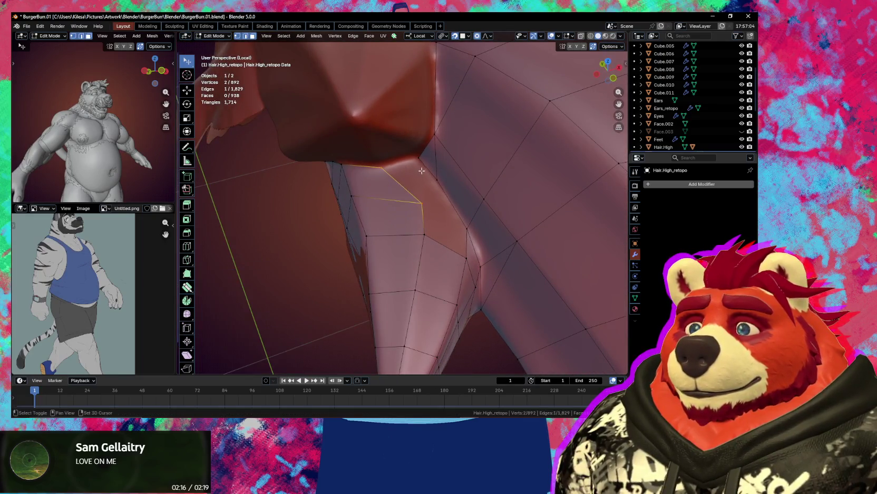
key("f")
left_click(423, 185)
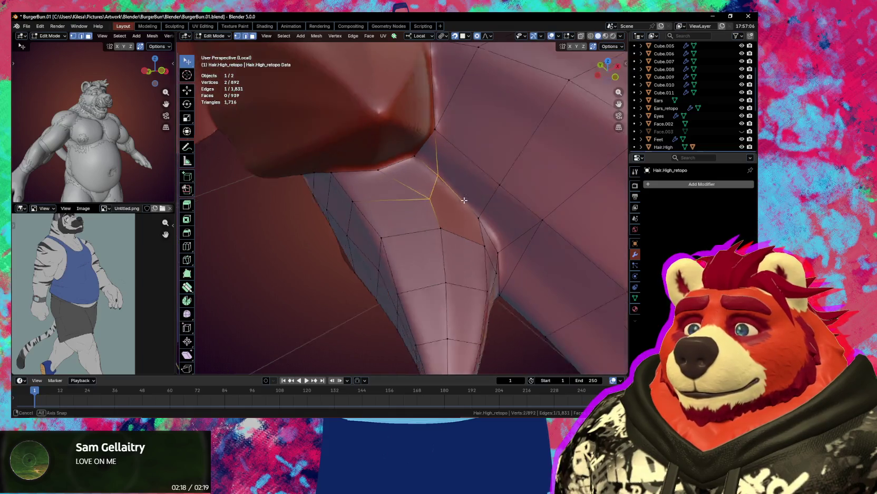
mouse_move(423, 184)
middle_mouse_down()
mouse_move(466, 210)
mouse_move(421, 200)
mouse_move(455, 236)
mouse_move(452, 223)
middle_mouse_up()
Move the spike-base vertices onto the sculpt surface and check along the spike.
left_click(440, 189)
key("g")
left_click(435, 195)
key("g")
left_click(458, 239)
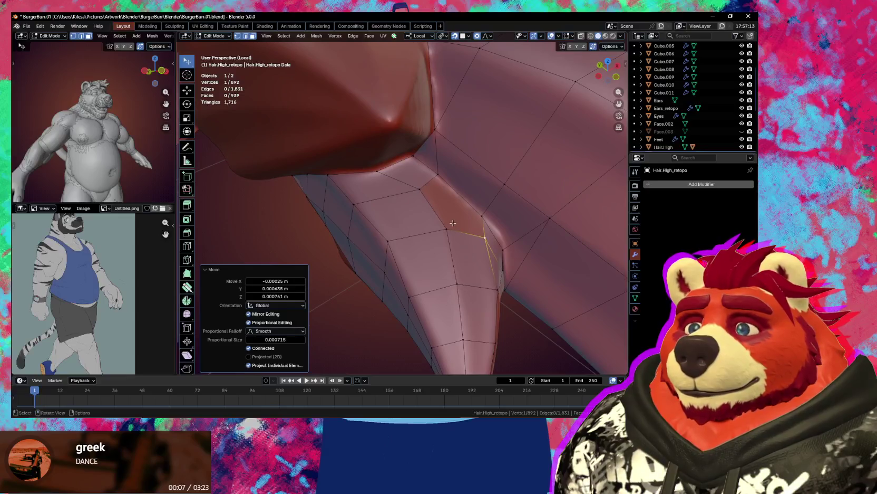
left_click(425, 179)
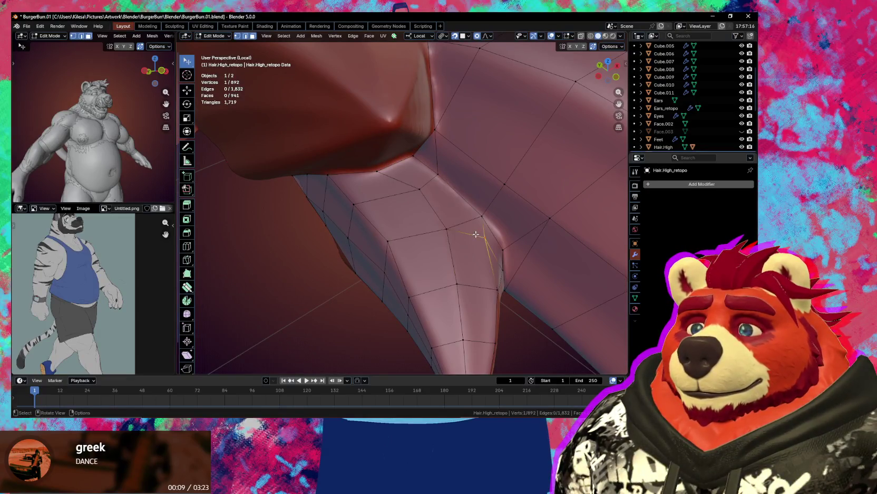
mouse_move(476, 234)
middle_mouse_down()
mouse_move(510, 236)
mouse_move(422, 179)
mouse_move(415, 206)
middle_mouse_up()
Select vertices on the spike's lower rim and nudge them onto the sculpt.
left_click(421, 180, "shift")
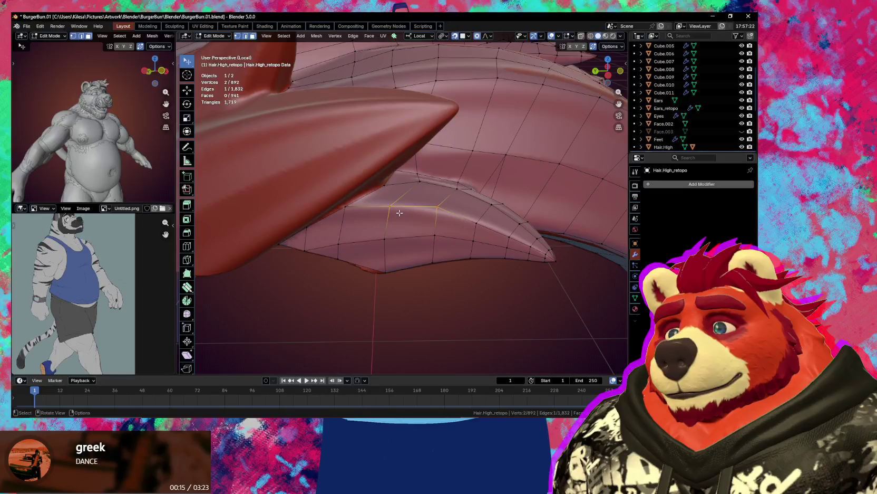
left_click(384, 242, "shift")
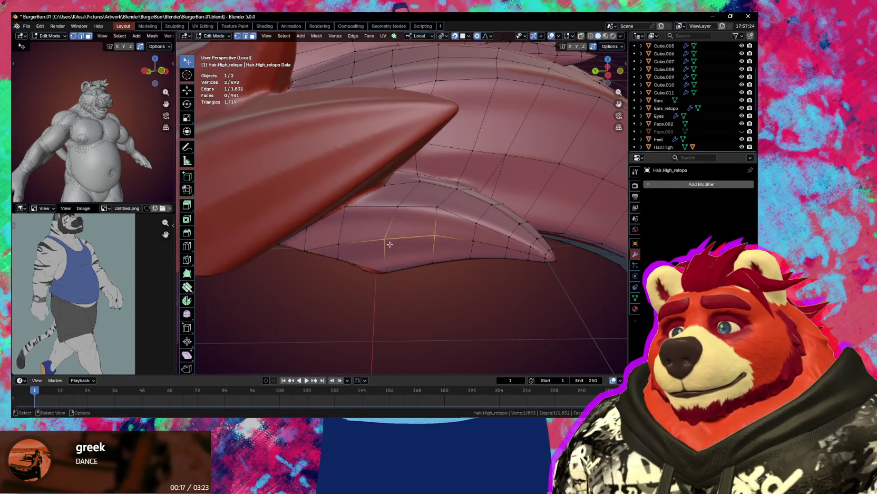
left_click_drag(385, 242, 391, 251)
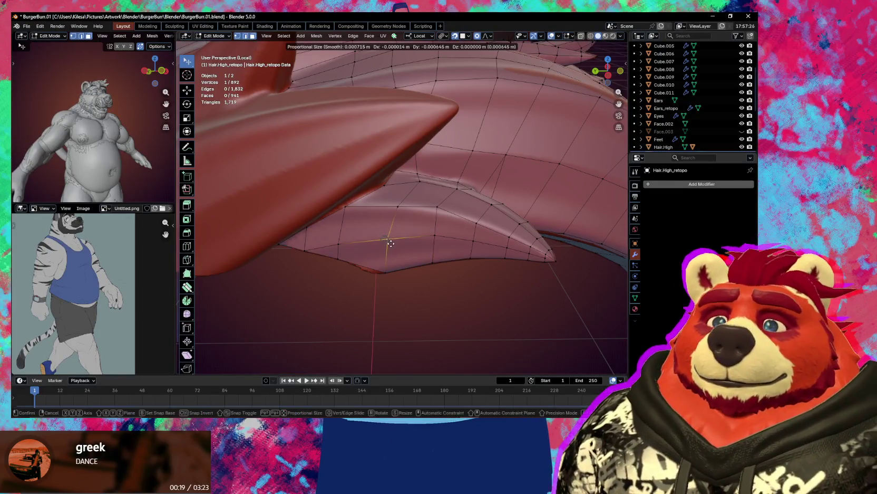
middle_click_drag(390, 251, 397, 242)
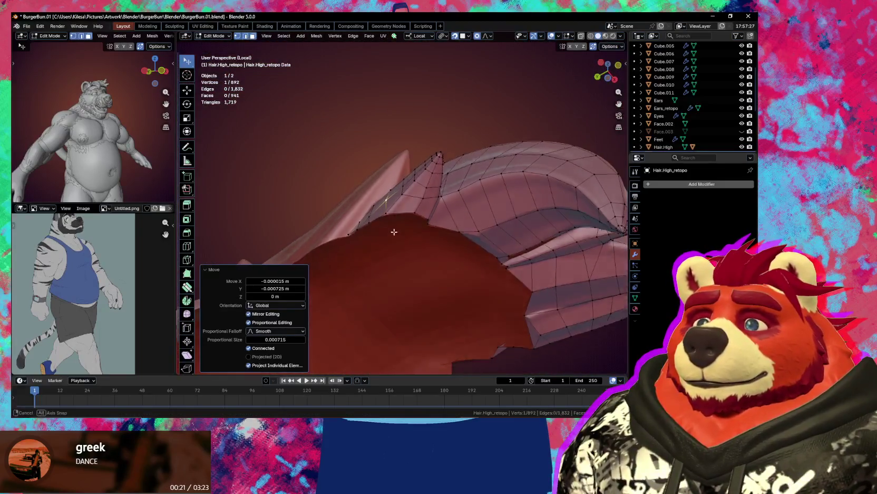
middle_click_drag(397, 242, 445, 216)
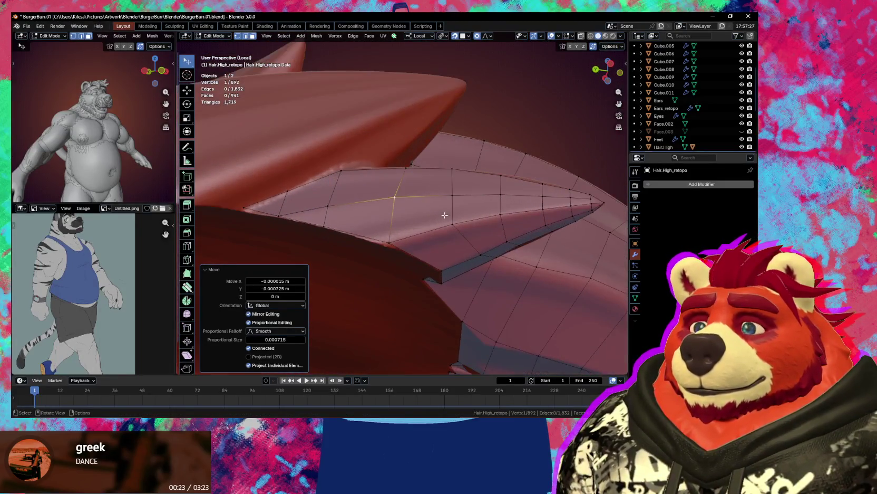
Relax the spike's rim vertices with the retopology smooth brush, then zoom toward the bump.
key("shift+space")
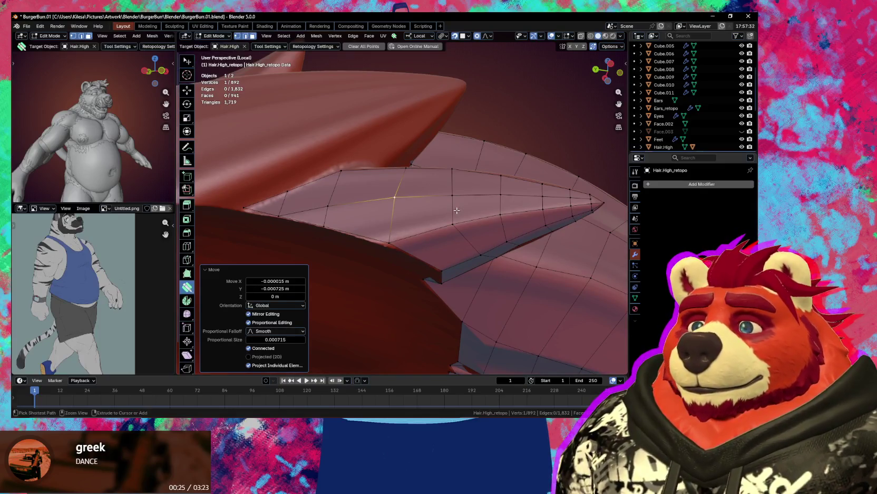
left_click(475, 209)
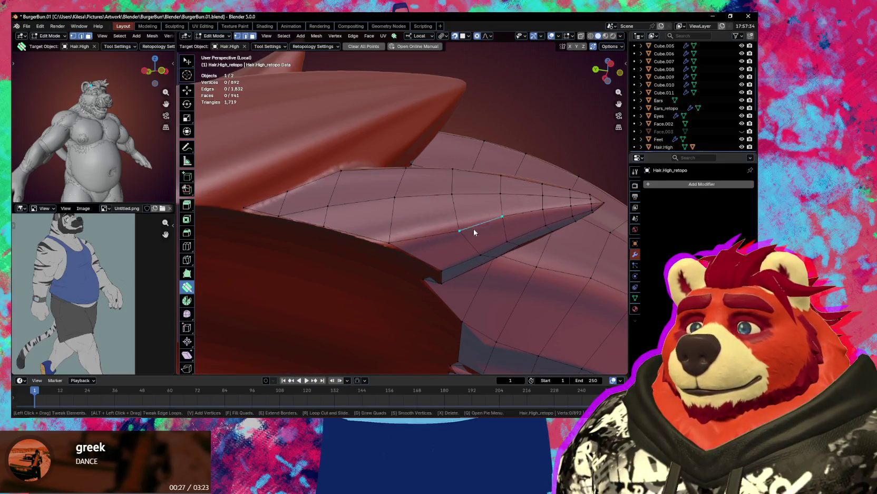
left_click_drag(460, 234, 463, 235)
mouse_move(464, 236)
middle_mouse_down()
mouse_move(433, 269)
mouse_move(475, 215)
mouse_move(413, 316)
middle_mouse_up()
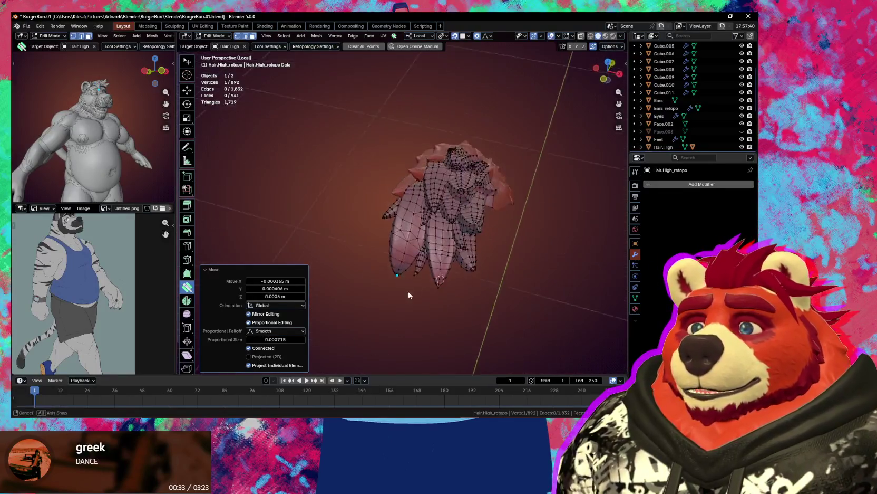
mouse_move(414, 316)
middle_mouse_down()
mouse_move(417, 220)
mouse_move(393, 226)
middle_mouse_up()
scroll(417, 220, "up", 3)
scroll(393, 227, "up", 3)
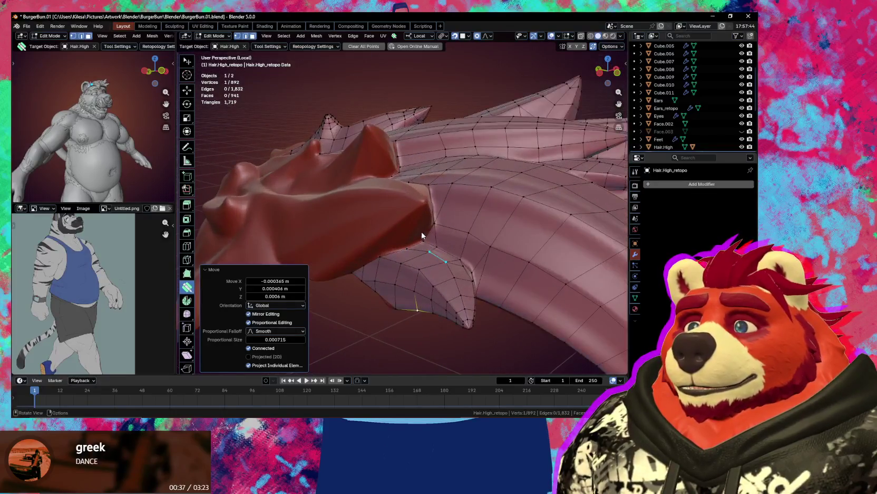
mouse_move(389, 221)
middle_mouse_down()
mouse_move(389, 182)
mouse_move(398, 216)
middle_mouse_up()
scroll(390, 190, "up", 2)
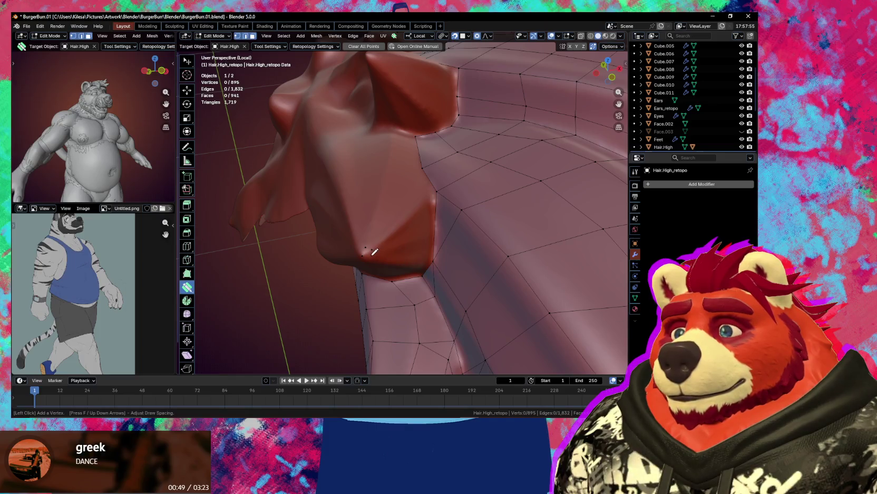
Add vertices on the bump with Poly Build and fill quads over its opening.
left_click(372, 254)
mouse_move(373, 254)
middle_mouse_down()
mouse_move(388, 235)
mouse_move(406, 232)
middle_mouse_up()
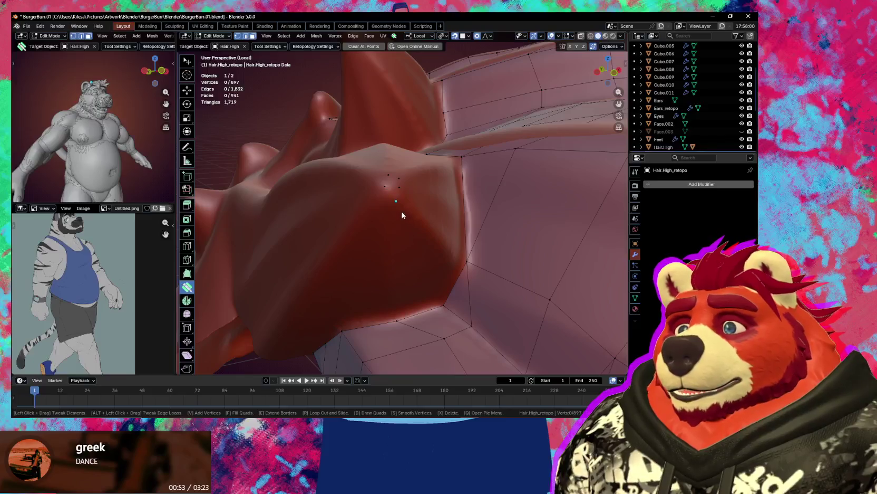
left_click_drag(402, 215, 405, 211)
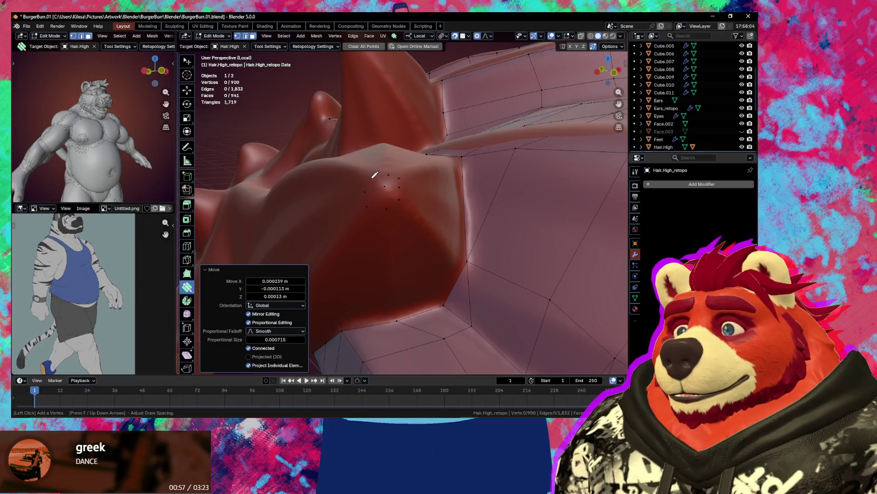
mouse_move(374, 175)
middle_mouse_down()
mouse_move(391, 186)
mouse_move(389, 195)
middle_mouse_up()
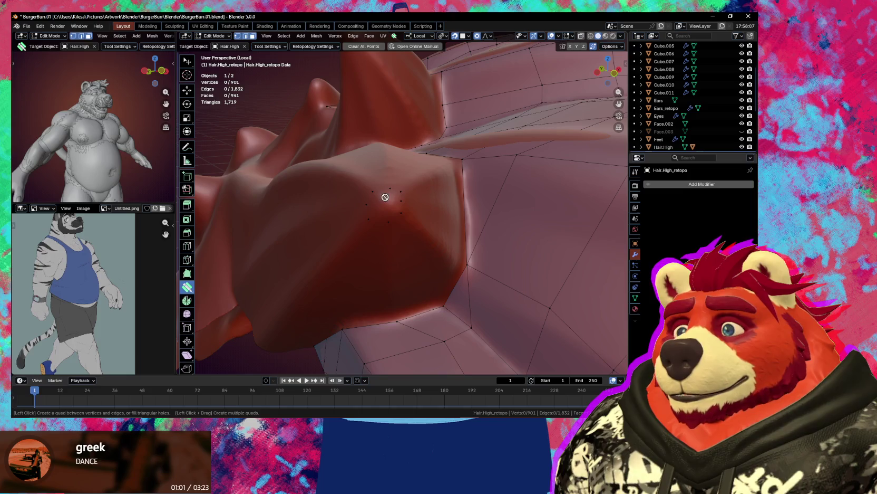
left_click(385, 194)
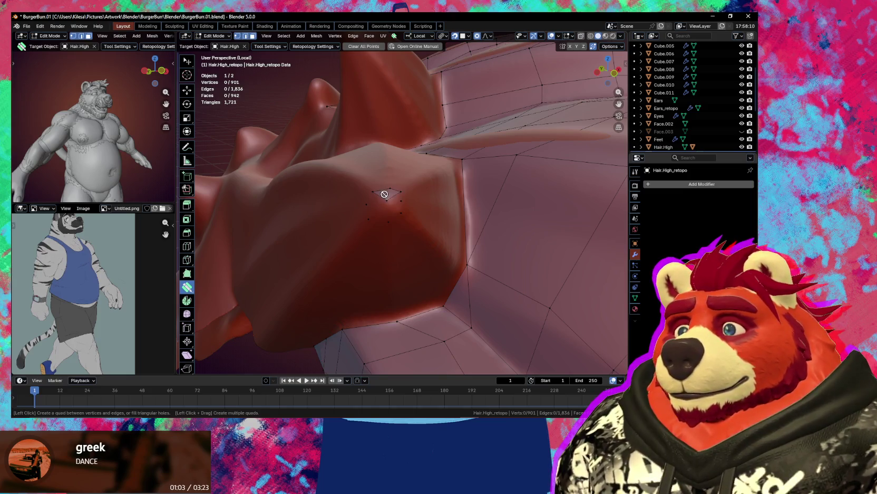
left_click(394, 202)
left_click(387, 214)
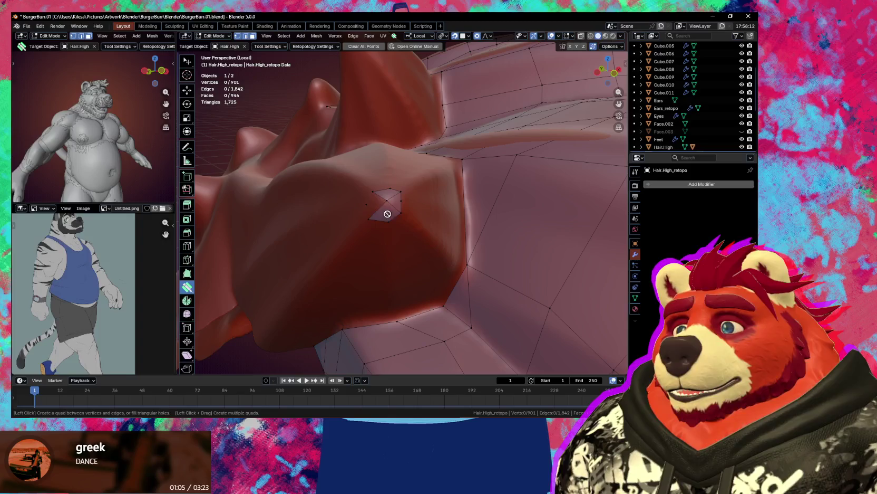
middle_click_drag(378, 204, 384, 209)
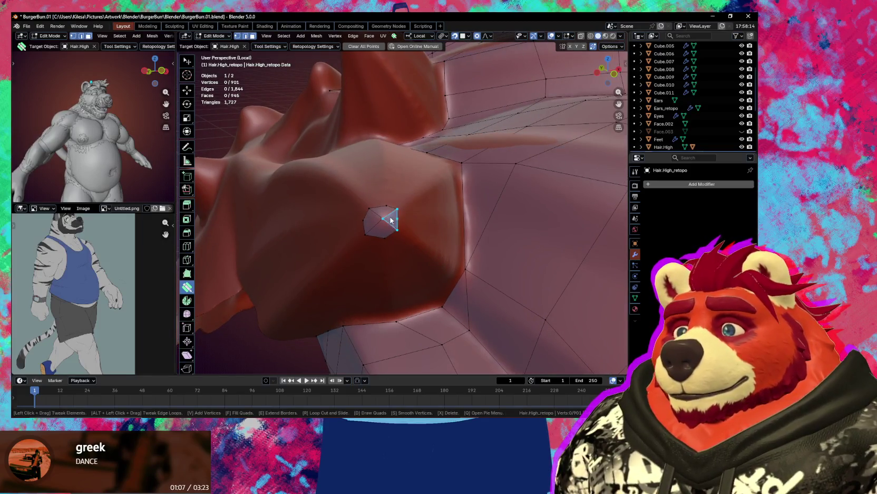
Fill the remaining hole with a fan of faces and scale its vertex ring.
key("w")
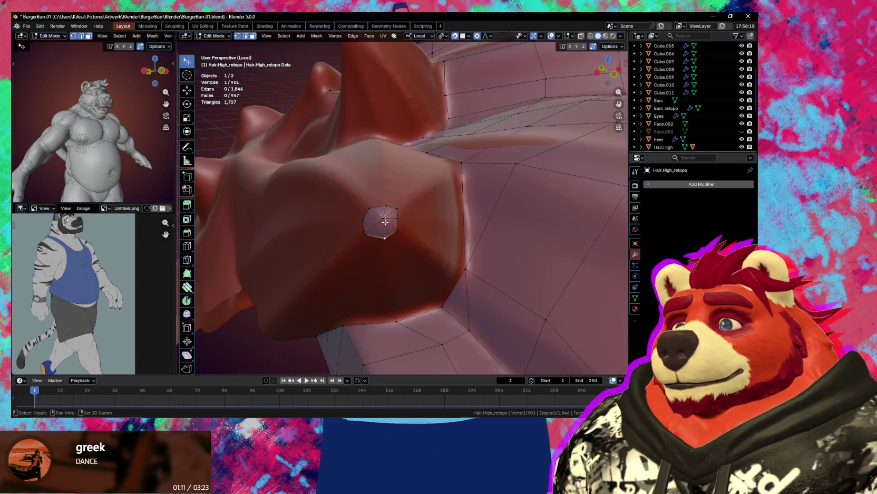
left_click(385, 218, "shift")
key("f")
left_click(385, 205, "shift")
key("j")
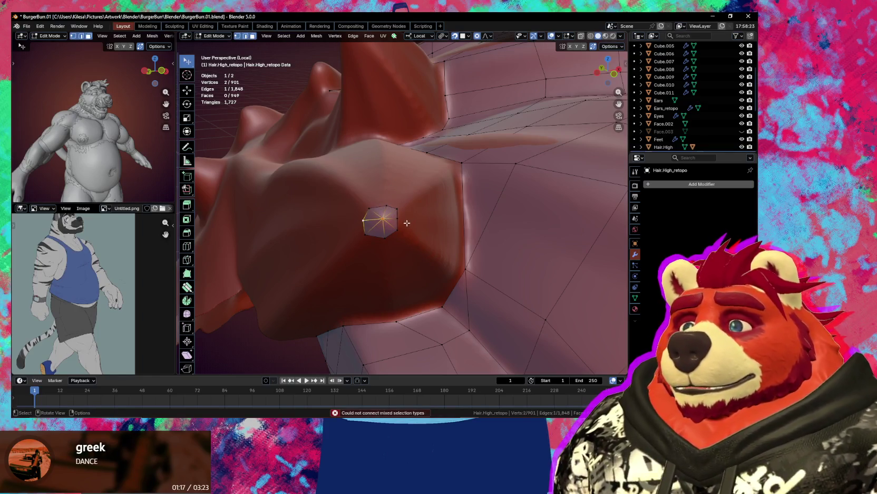
mouse_move(364, 223)
middle_mouse_down()
mouse_move(399, 219)
mouse_move(402, 196)
middle_mouse_up()
key("s")
left_click(361, 211)
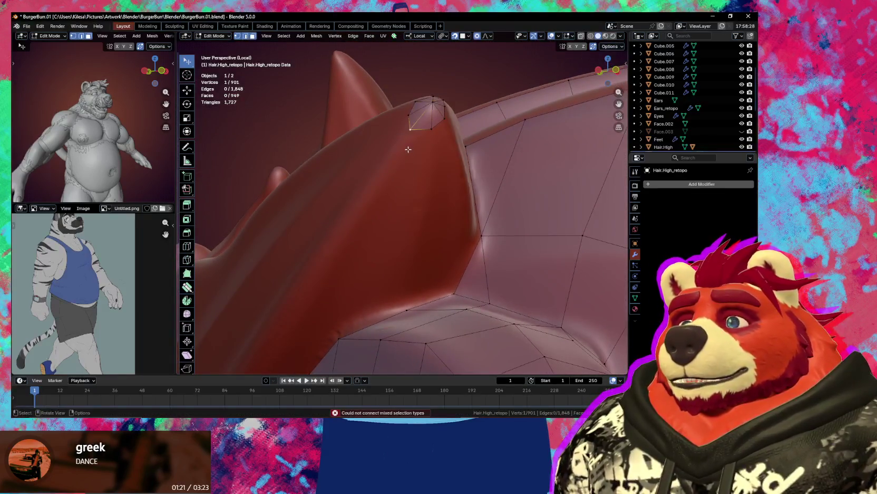
Move the hole's vertex onto the sculpt in several small grabs.
key("g")
left_click(416, 126)
key("g")
left_click(408, 115)
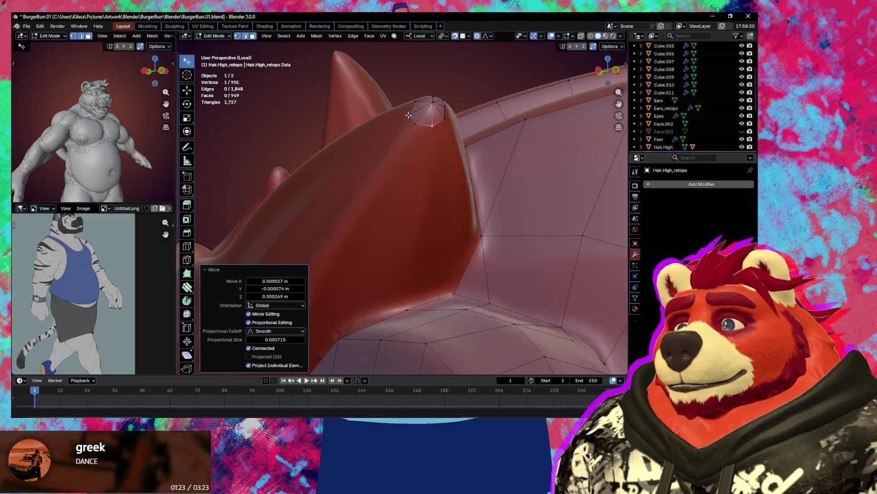
key("g")
left_click(410, 114)
middle_click_drag(410, 113, 418, 135)
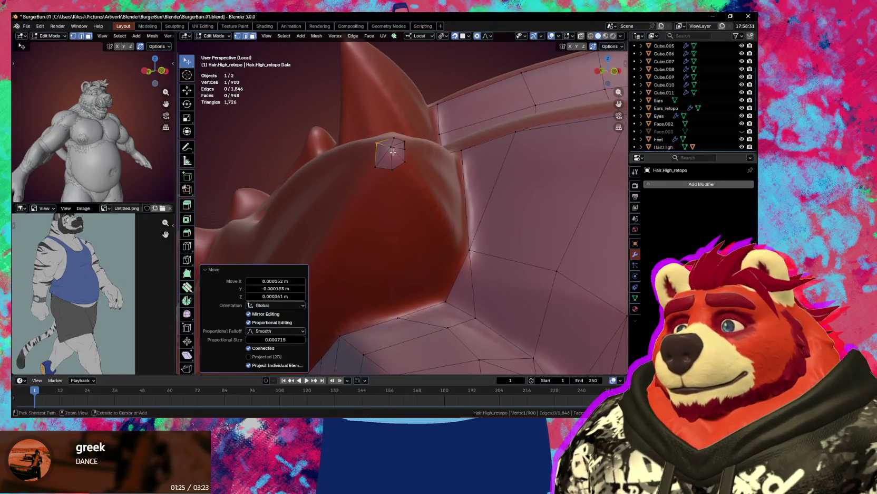
Add a connected vertex at the spike tip, undo an accidental merge, and reposition it.
right_click(370, 157, "ctrl")
middle_click_drag(391, 182, 353, 193)
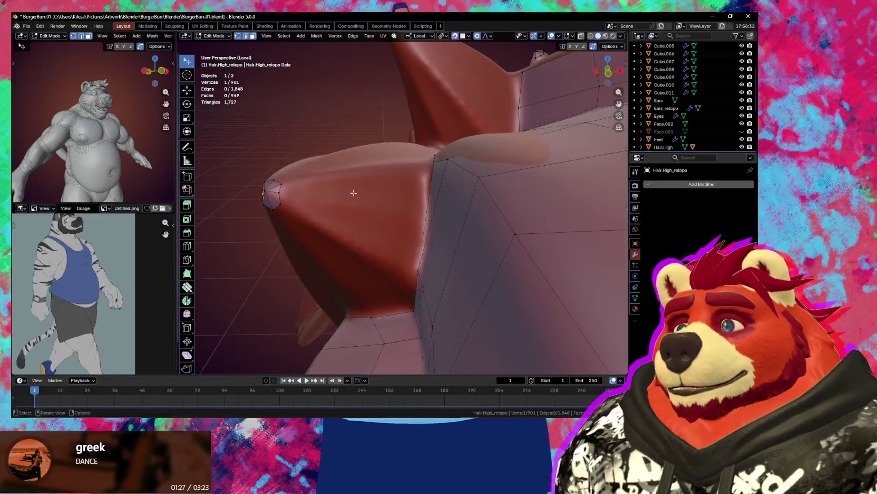
key("g")
left_click(283, 202)
key("ctrl+z")
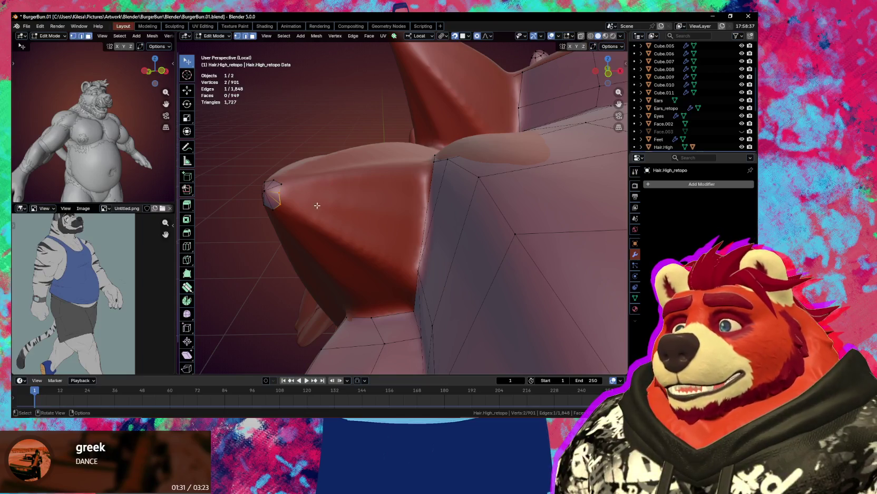
key("g")
left_click(283, 195)
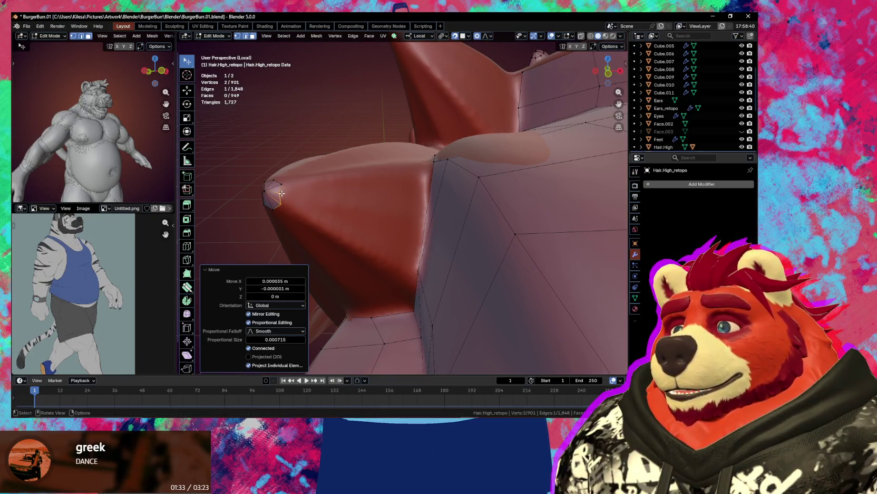
Nudge vertices around the spike tip ring so they sit on the sculpt.
left_click(281, 193)
key("g")
left_click(282, 193)
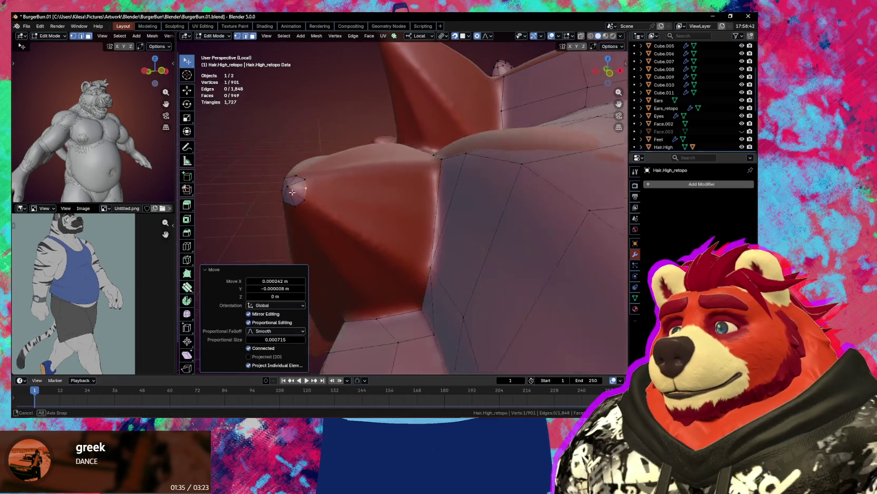
mouse_move(282, 193)
middle_mouse_down()
mouse_move(389, 174)
mouse_move(468, 192)
mouse_move(452, 186)
mouse_move(406, 222)
mouse_move(443, 200)
middle_mouse_up()
left_click(452, 197)
key("g")
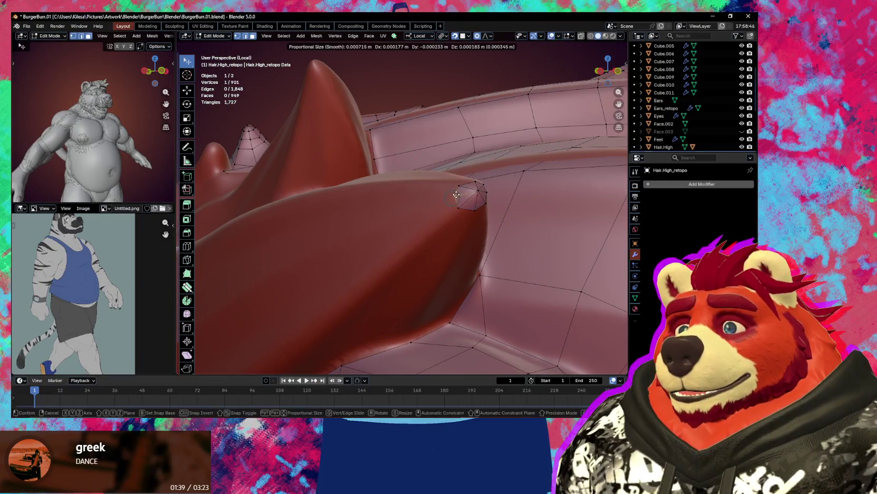
left_click(457, 199)
Reposition the next tip-ring vertex in two small moves.
left_click(458, 206)
key("g")
left_click(461, 204)
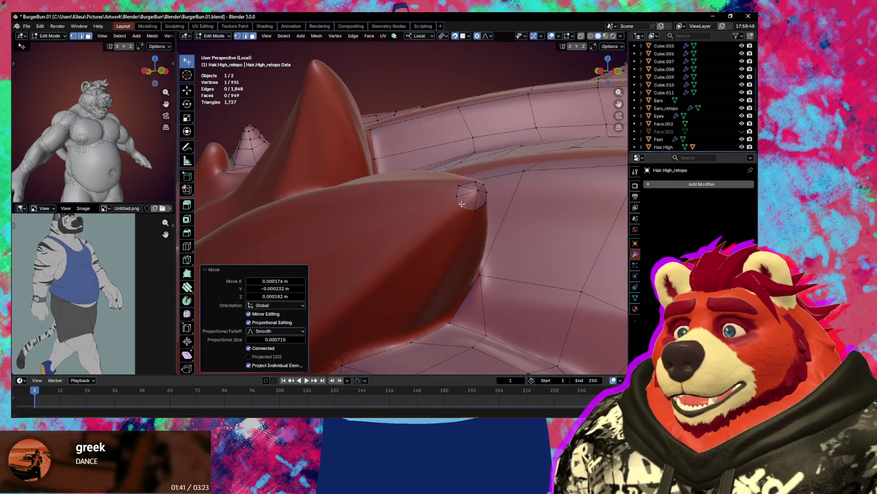
key("g")
left_click(465, 185)
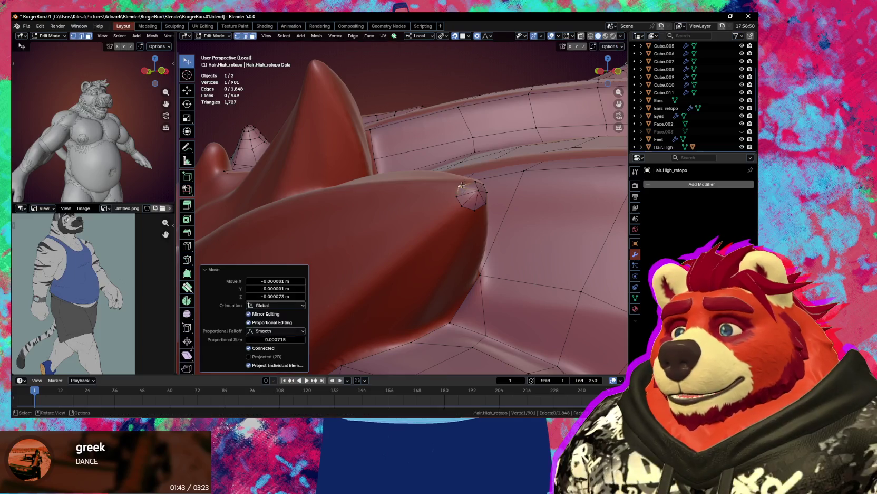
middle_click_drag(464, 184, 438, 201)
Nudge the octagonal patch's remaining vertices onto the sculpted bump.
key("g")
left_click(438, 201)
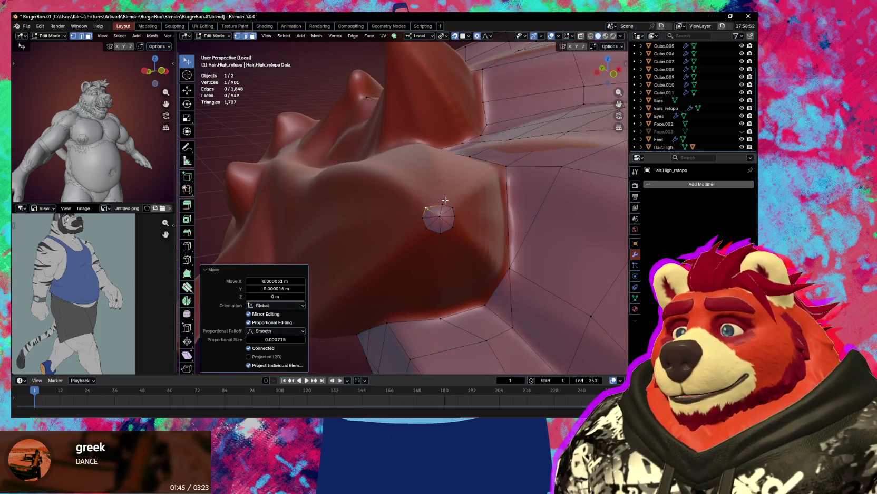
key("g")
left_click(439, 202)
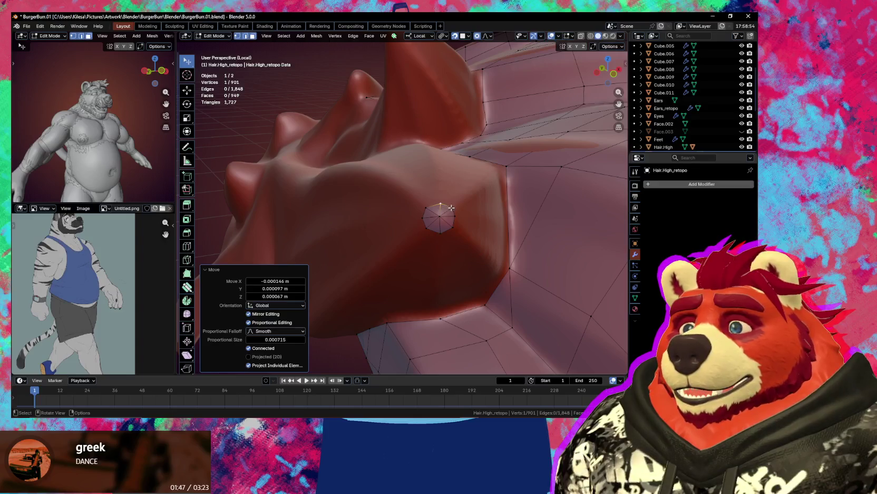
key("g")
left_click(452, 209)
key("g")
left_click(454, 213)
middle_click_drag(454, 213, 455, 217)
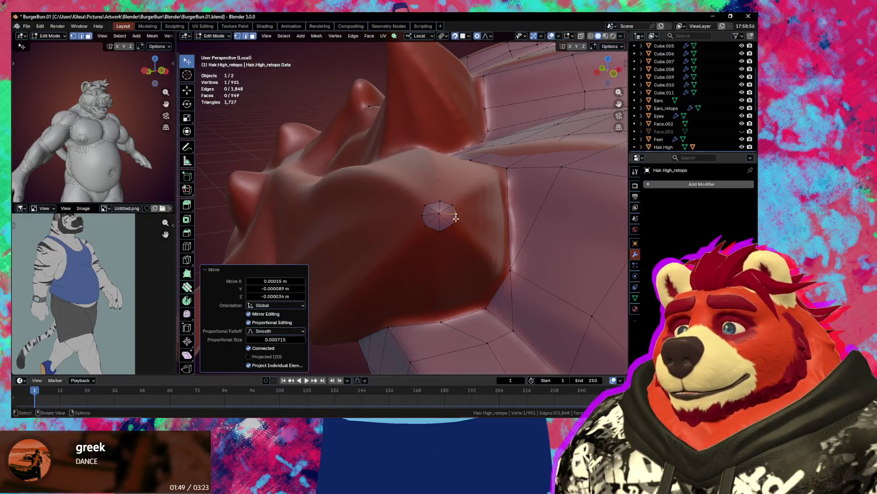
key("shift+space")
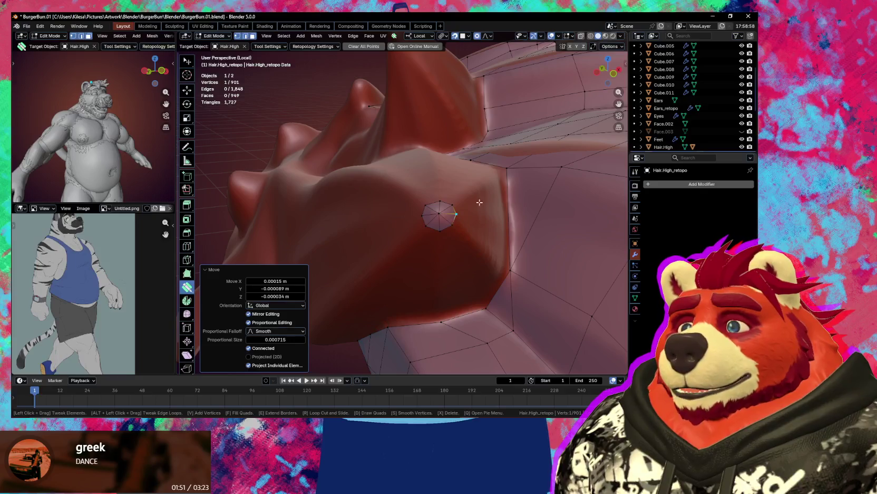
middle_click_drag(471, 242, 449, 209)
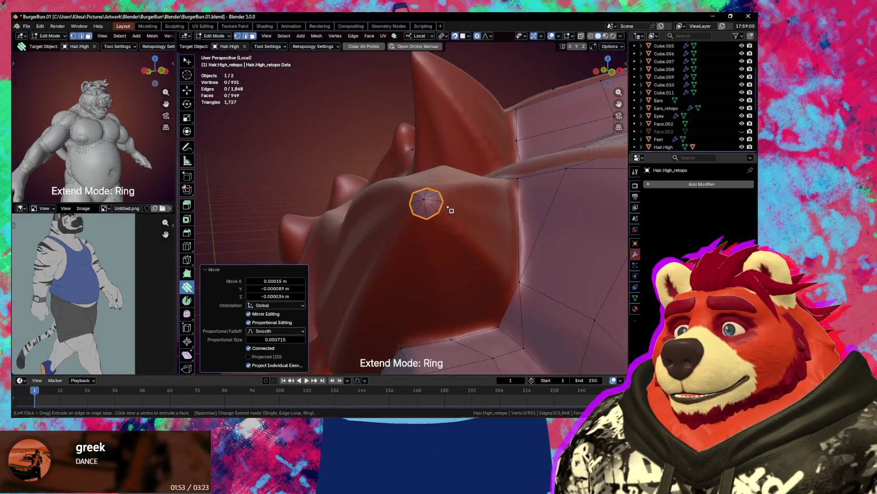
Extrude the octagon's border outward into three new rings of quads over the bump.
left_click_drag(452, 210, 496, 226)
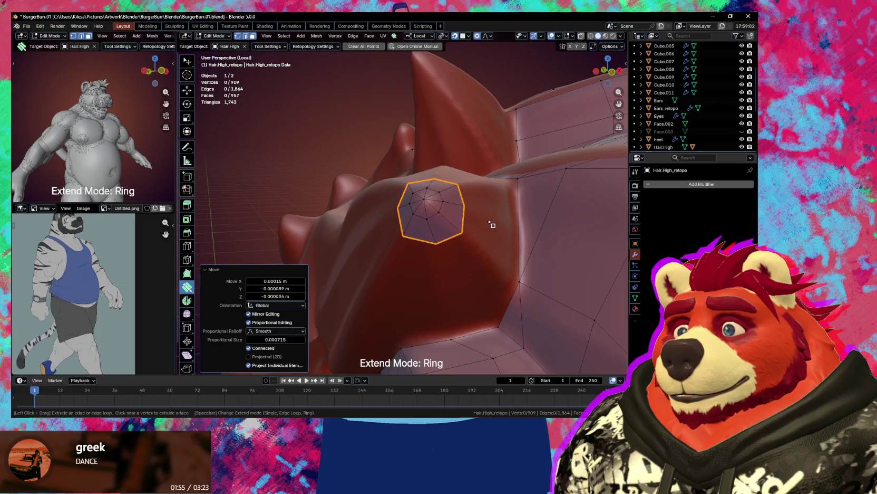
middle_click_drag(495, 226, 471, 248)
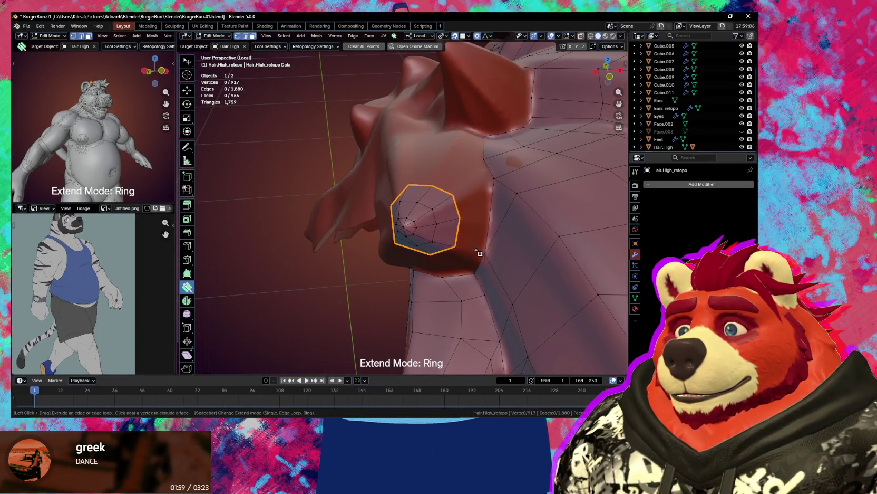
middle_click_drag(478, 252, 410, 231)
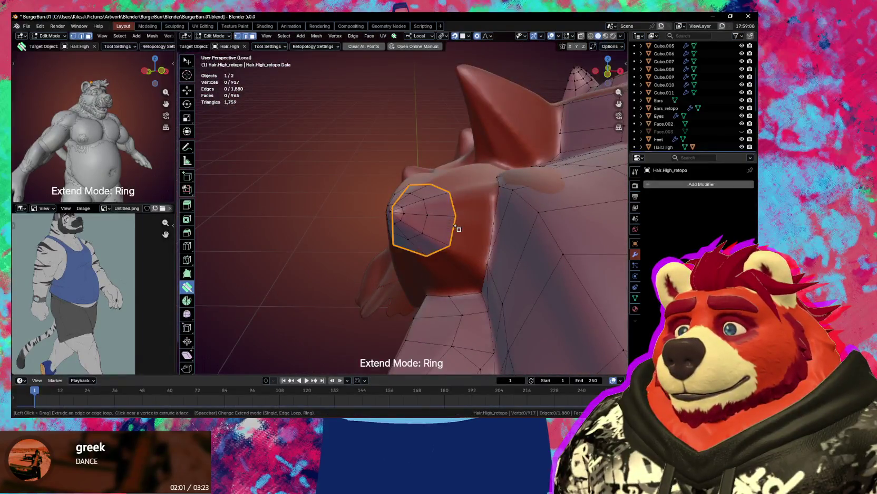
left_click_drag(458, 228, 504, 240)
mouse_move(504, 245)
middle_mouse_down()
mouse_move(509, 251)
mouse_move(482, 245)
mouse_move(547, 263)
mouse_move(501, 258)
mouse_move(486, 249)
mouse_move(497, 238)
mouse_move(468, 245)
mouse_move(487, 237)
mouse_move(505, 250)
mouse_move(496, 232)
mouse_move(462, 211)
middle_mouse_up()
scroll(548, 264, "down", 5)
scroll(482, 256, "up", 5)
Try an edge loop across the spike, then undo the misplaced cut.
key("r")
left_click(505, 241)
key("ctrl+z")
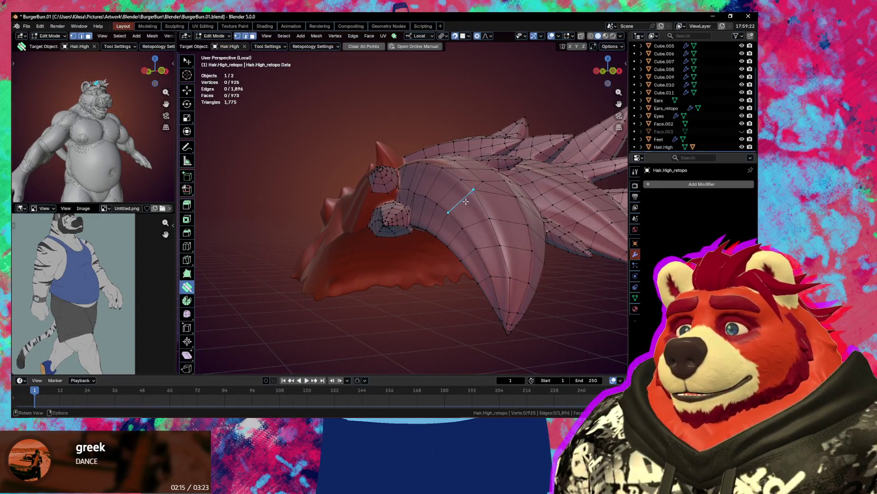
Cut an edge loop along the hair spike after undoing a first attempt.
key("r")
left_click(468, 217)
middle_click_drag(468, 218, 470, 217)
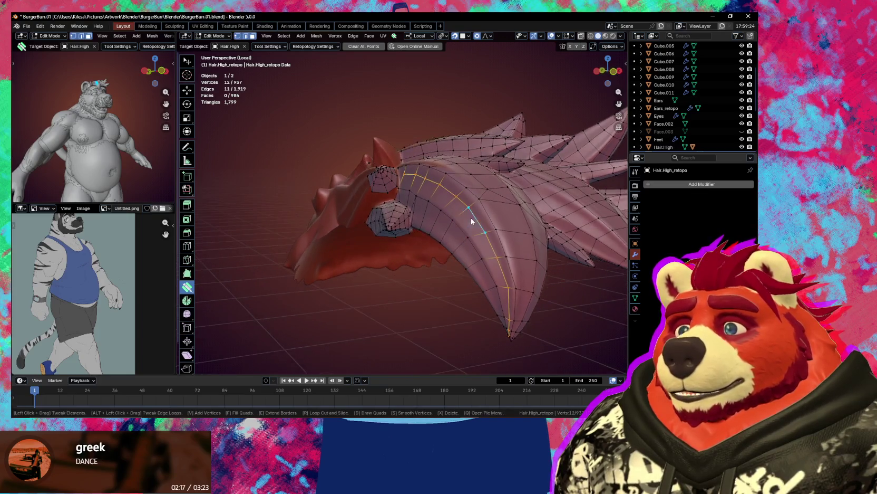
key("ctrl+z")
key("r")
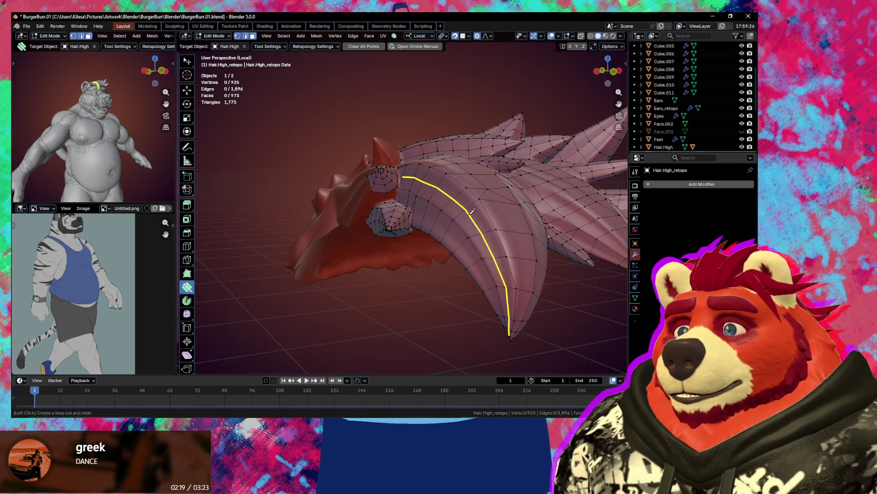
left_click(505, 286)
middle_click_drag(505, 286, 428, 269)
scroll(485, 280, "up", 3)
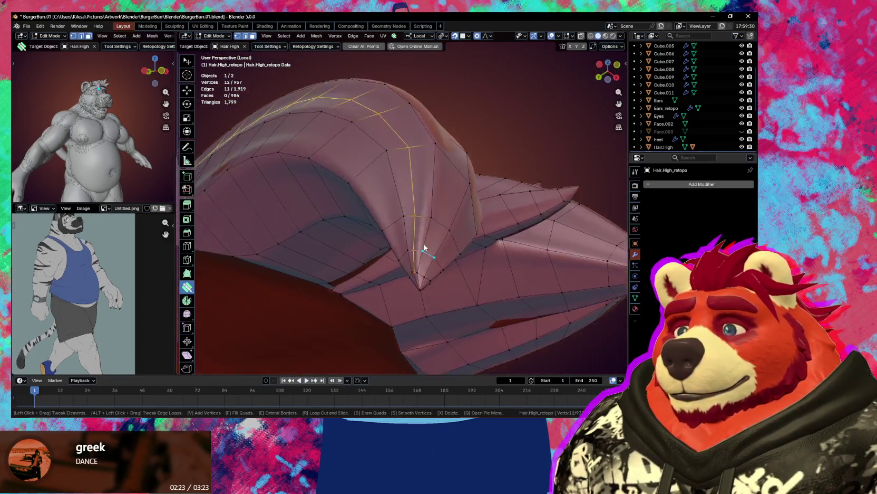
Select and nudge crease vertices at the spike's base.
left_click_drag(424, 269, 431, 263)
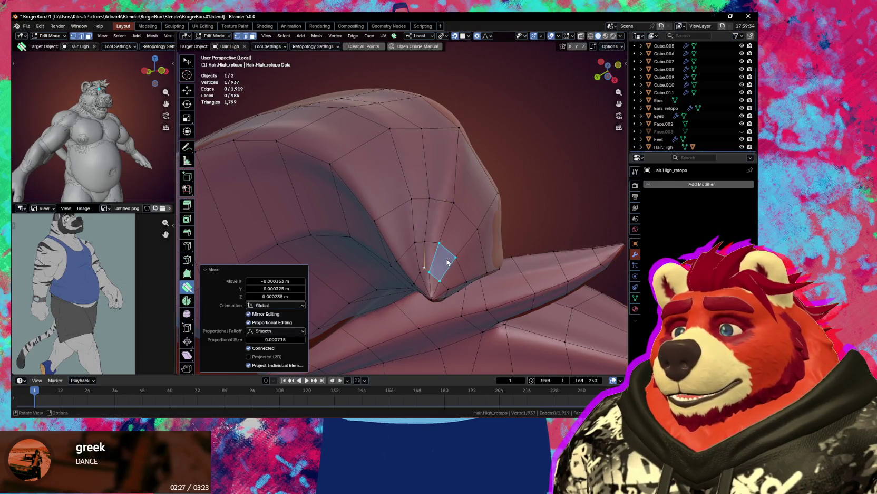
key("ctrl+z")
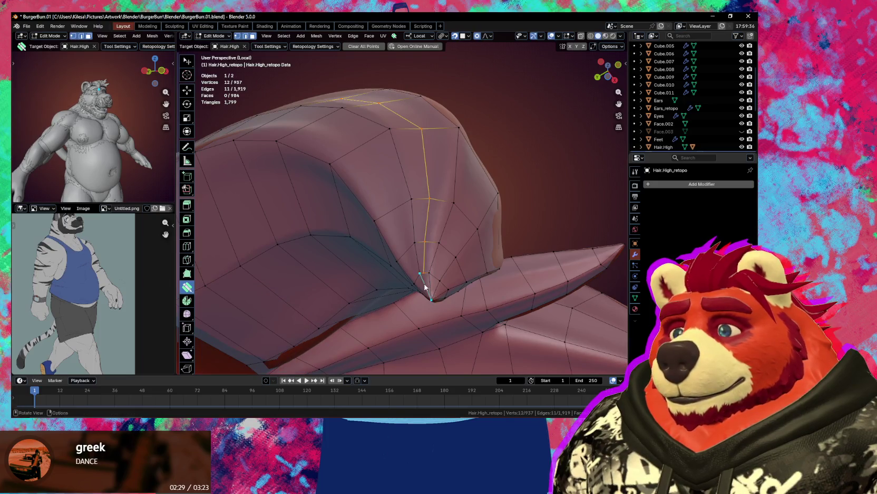
left_click(424, 273)
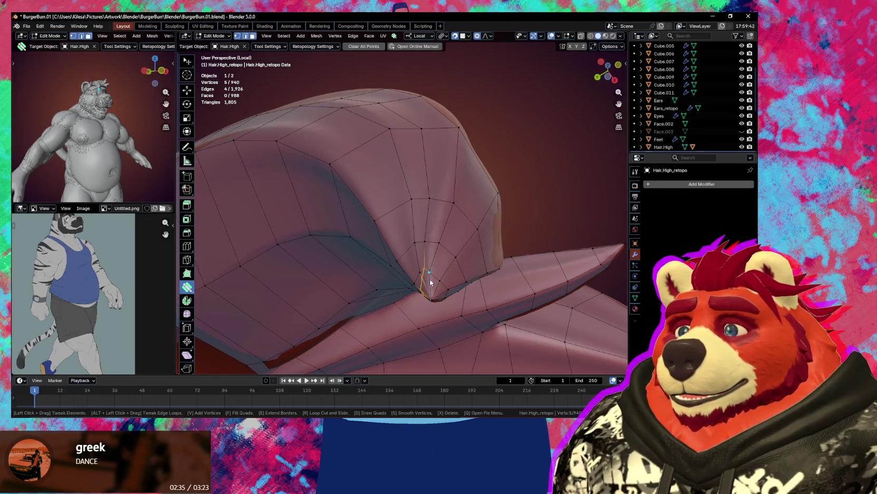
key("w")
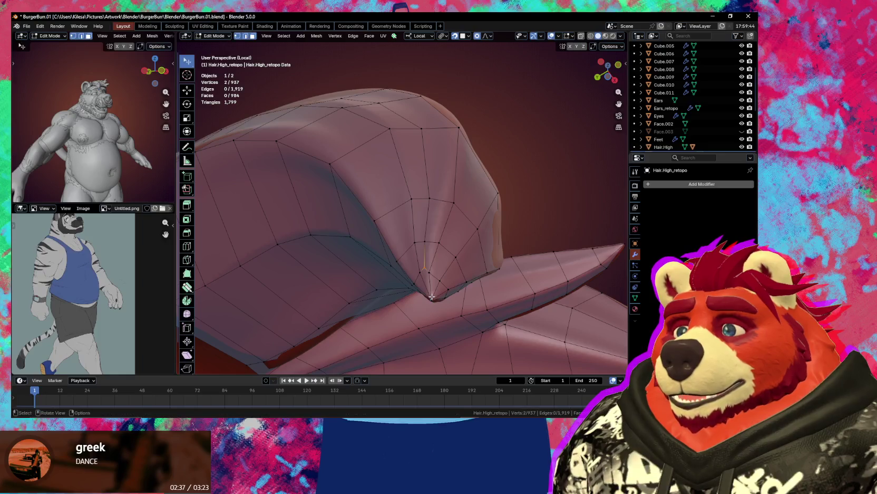
middle_click_drag(425, 268, 429, 258)
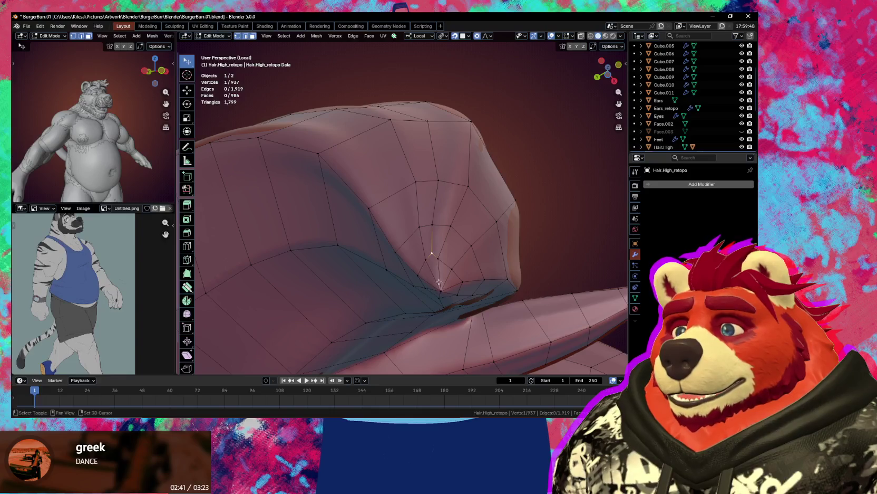
left_click(441, 288, "shift")
left_click_drag(438, 265, 449, 263)
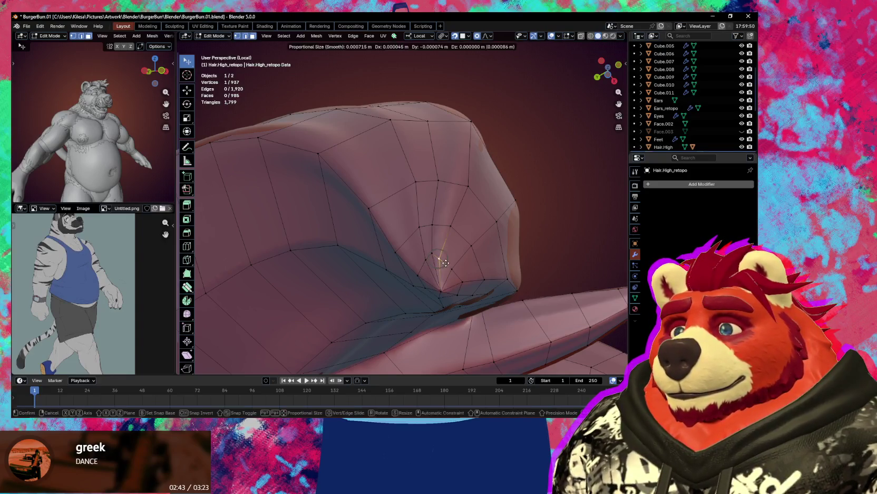
Move nearby vertices and an edge deeper into the crease and near the spike top.
left_click(432, 254)
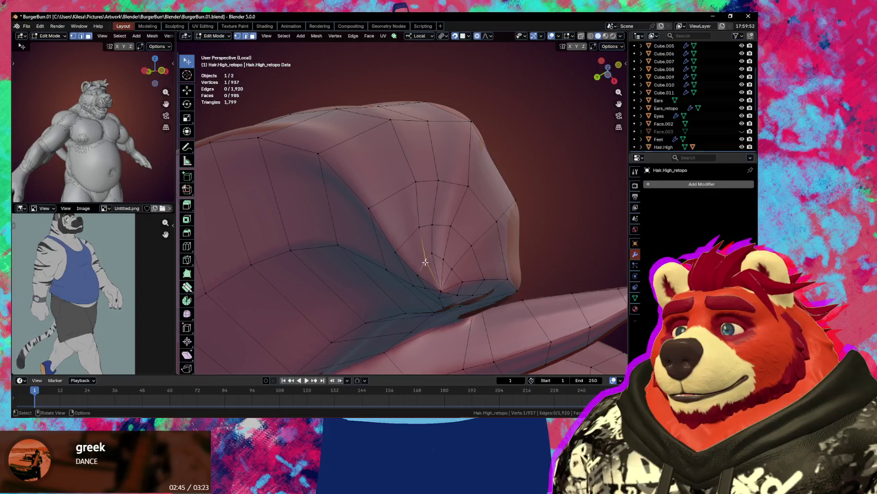
left_click_drag(426, 263, 423, 259)
left_click(418, 202)
left_click_drag(416, 204, 407, 182)
left_click_drag(390, 120, 384, 128)
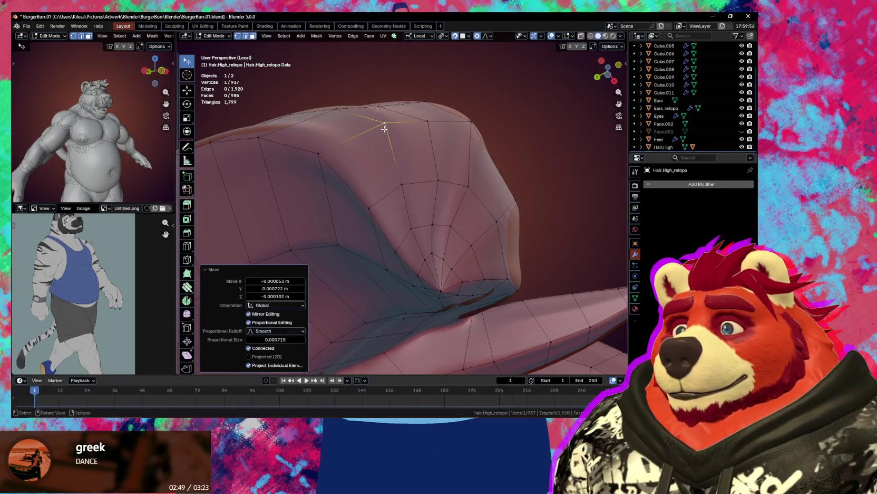
middle_click_drag(385, 128, 435, 234)
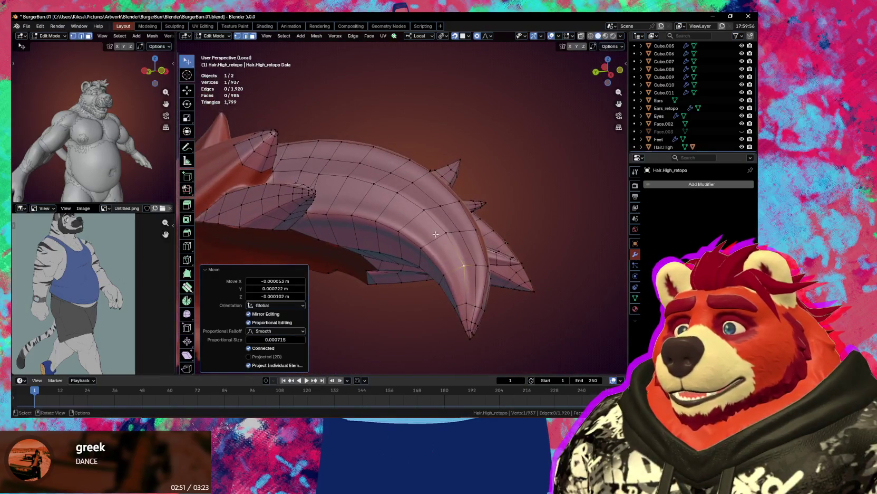
left_click_drag(431, 222, 397, 194)
Scrub a shrunken retopology smooth brush over the spike to even its loop spacing.
middle_click_drag(397, 195, 401, 184)
key("shift+space")
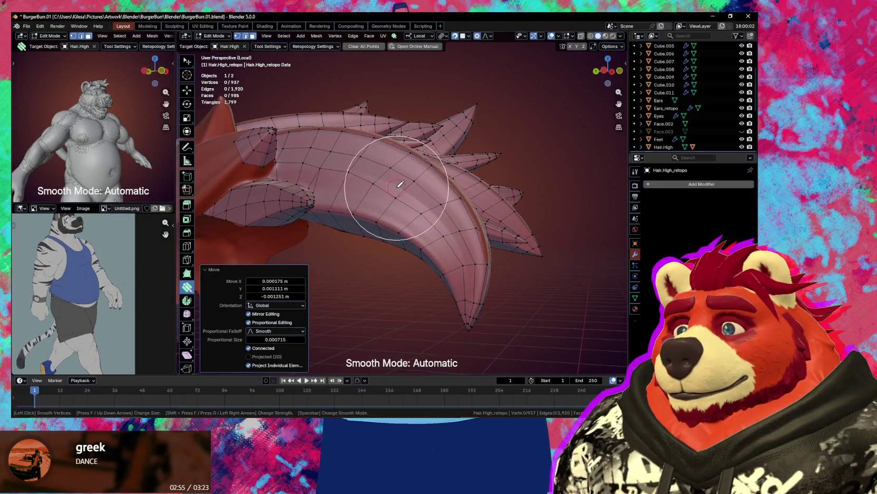
left_click(400, 185)
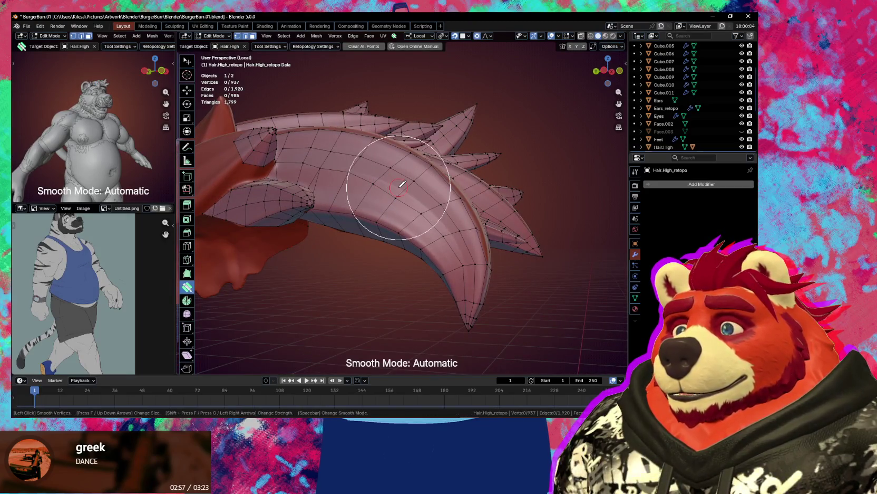
key("f")
mouse_move(381, 177)
left_mouse_down()
mouse_move(352, 166)
mouse_move(422, 199)
mouse_move(454, 251)
mouse_move(471, 260)
left_mouse_up()
middle_click_drag(472, 260, 425, 264)
left_click_drag(460, 238, 463, 242)
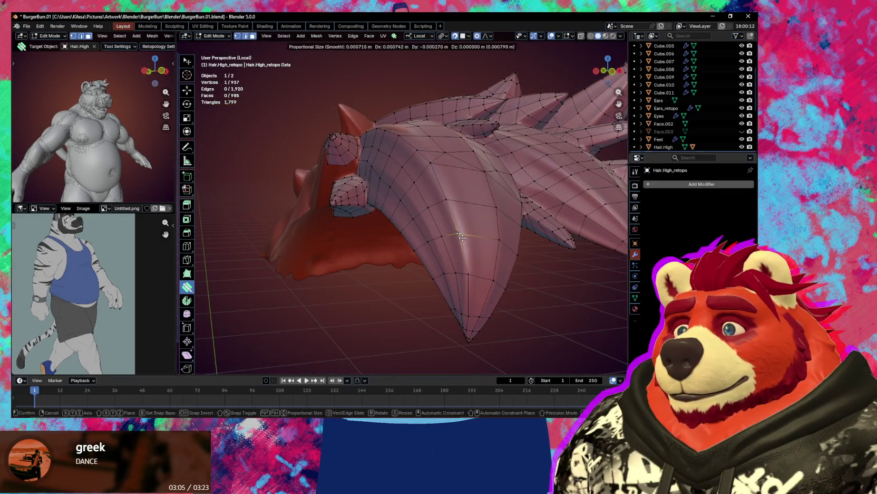
mouse_move(463, 242)
middle_mouse_down()
mouse_move(397, 219)
mouse_move(379, 194)
mouse_move(364, 199)
mouse_move(376, 218)
mouse_move(419, 212)
mouse_move(462, 181)
mouse_move(470, 188)
mouse_move(455, 206)
mouse_move(462, 190)
mouse_move(446, 202)
mouse_move(466, 202)
mouse_move(450, 208)
mouse_move(461, 213)
mouse_move(455, 158)
mouse_move(442, 164)
mouse_move(441, 222)
middle_mouse_up()
scroll(364, 203, "up", 3)
Delete the bad crease face, fill two new quads and add an extra vertex.
key("x")
left_click(443, 207)
left_click(455, 159)
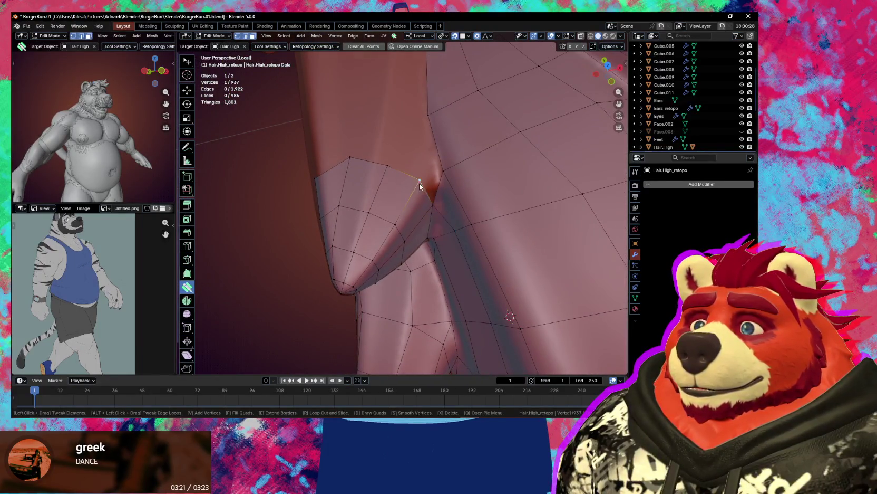
left_click_drag(420, 184, 421, 185)
mouse_move(421, 186)
middle_mouse_down()
mouse_move(441, 202)
mouse_move(468, 168)
middle_mouse_up()
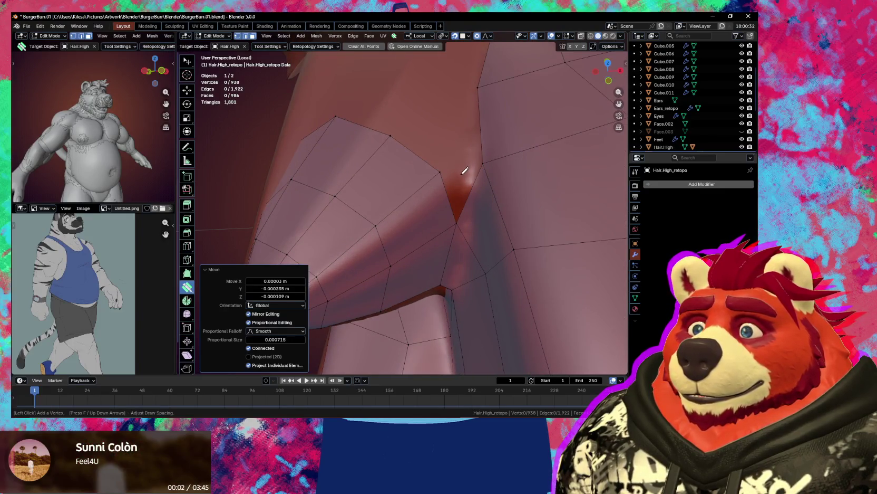
left_click(463, 144)
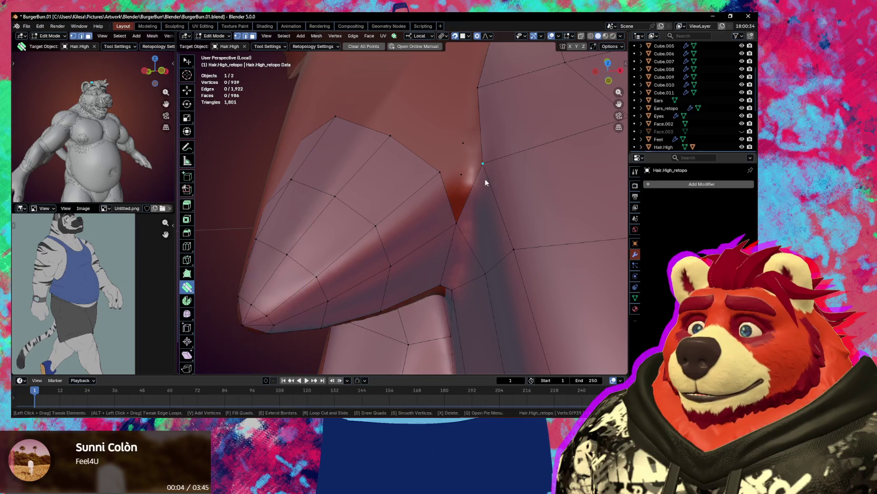
middle_click_drag(464, 143, 467, 199)
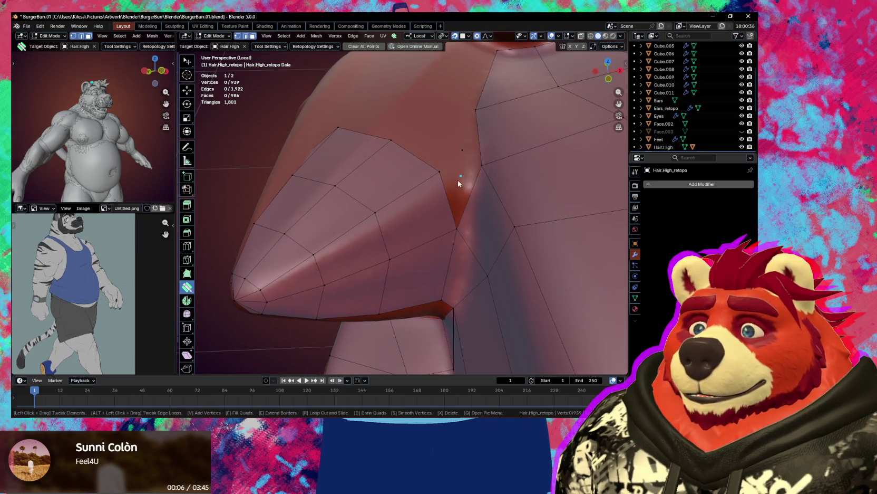
Return to Object Mode and select the Hair.High sculpt.
key("Tab")
left_click(457, 178)
middle_click_drag(520, 189, 487, 177)
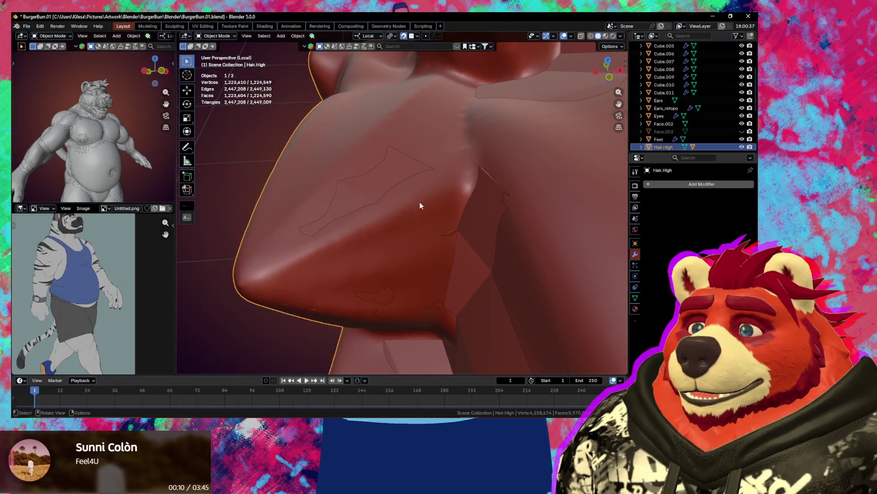
Toggle Edit Mode on Hair.High, then edit Hair.High_retopo and pick a crease vertex.
key("Tab")
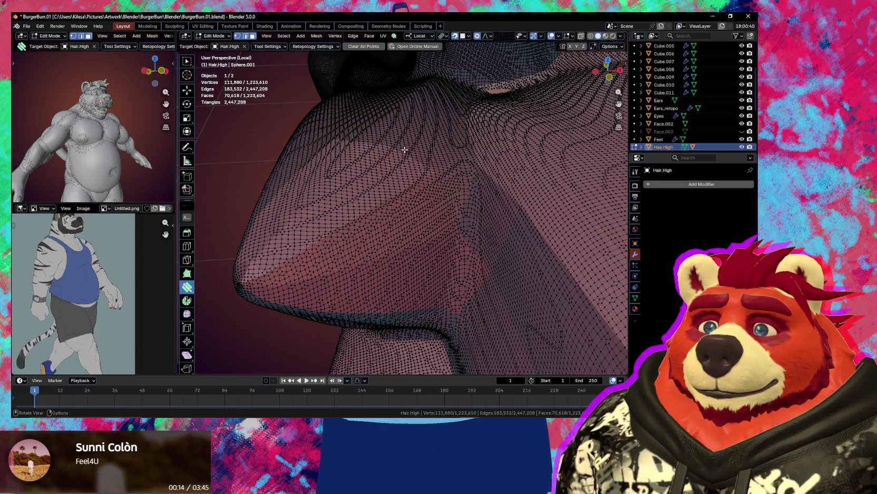
key("Tab")
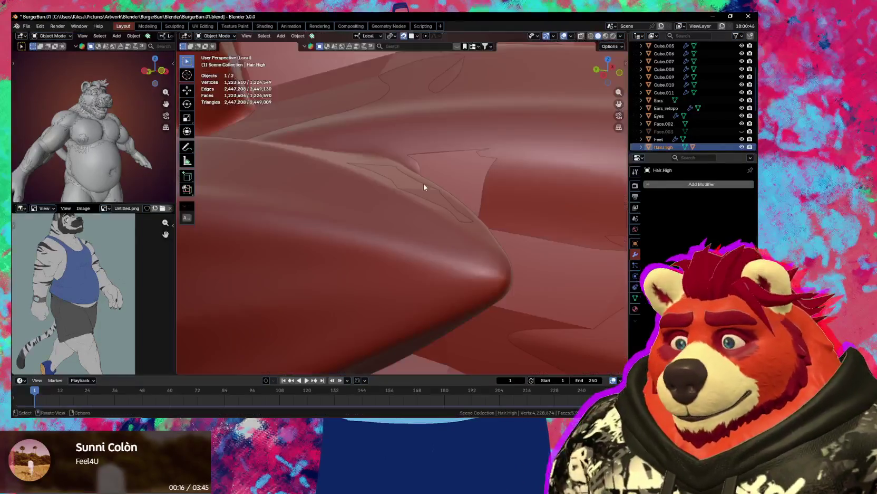
middle_click_drag(477, 214, 403, 205)
left_click(403, 207)
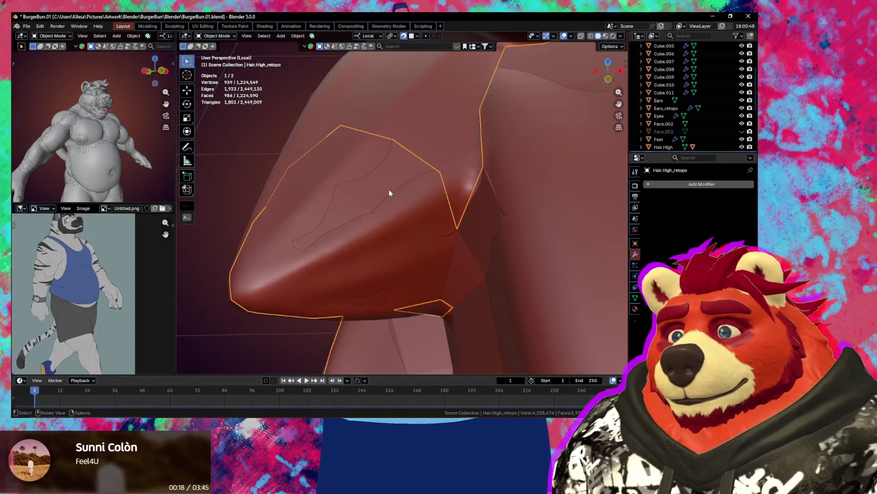
key("Tab")
left_click(458, 229)
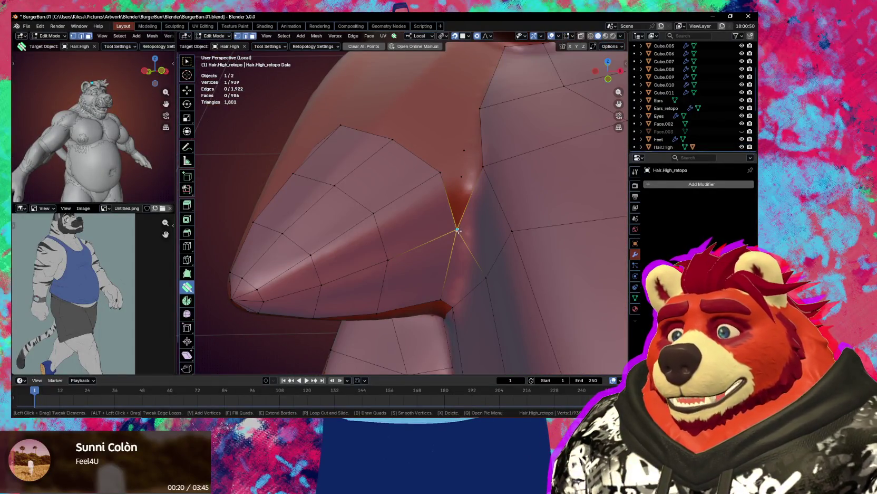
Fill two triangle faces in the crease between the spike base and its neighbour.
key("w")
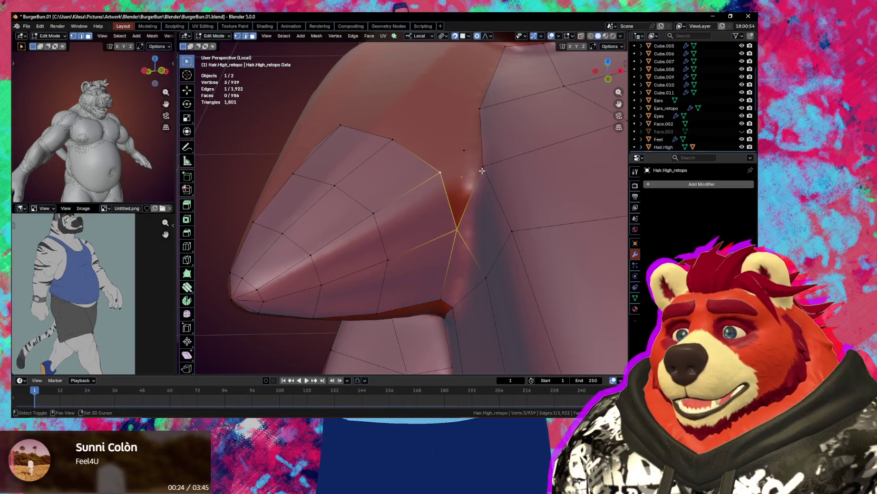
left_click(463, 185)
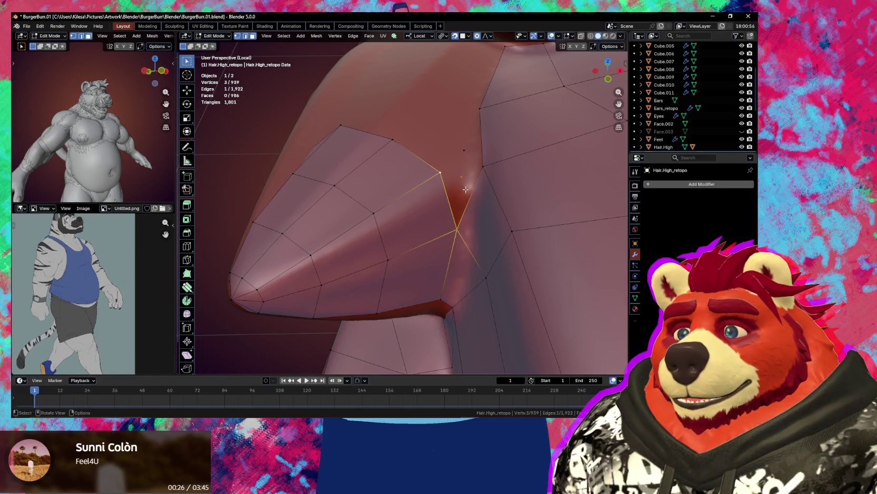
key("f")
left_click(460, 202)
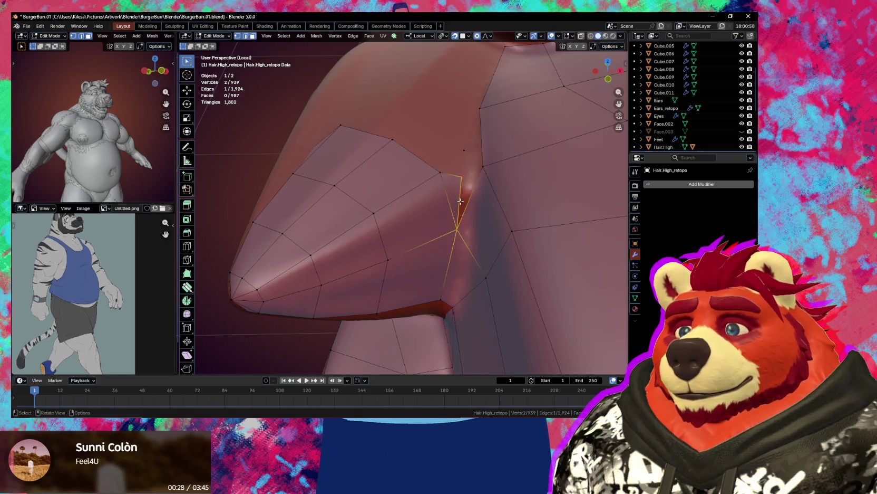
left_click(460, 178)
key("f")
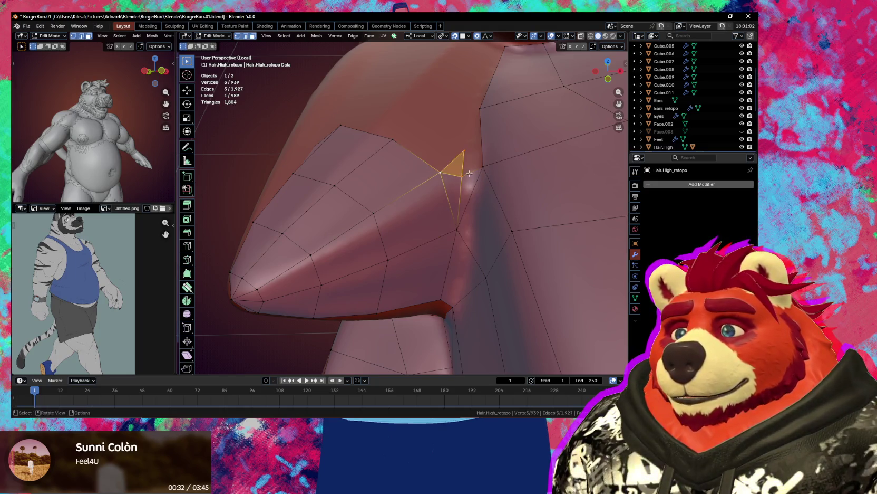
left_click(470, 173)
mouse_move(470, 167)
middle_mouse_down()
mouse_move(486, 163)
mouse_move(453, 260)
middle_mouse_up()
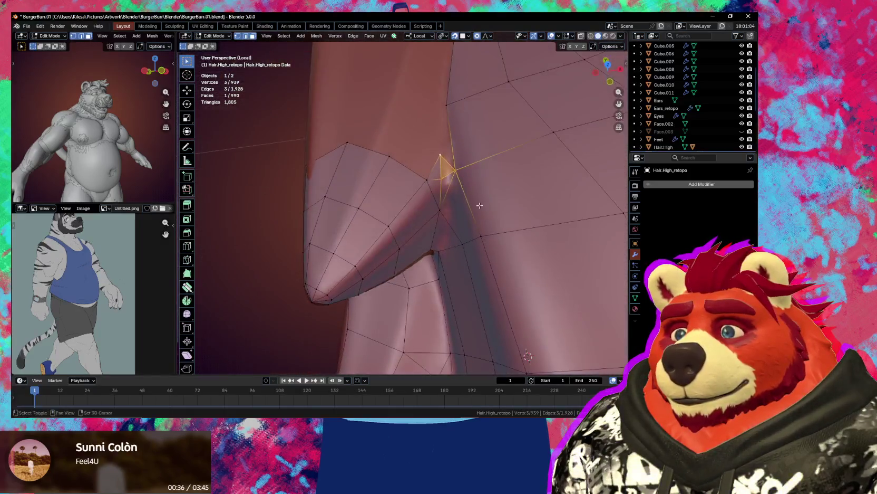
scroll(453, 261, "up", 3)
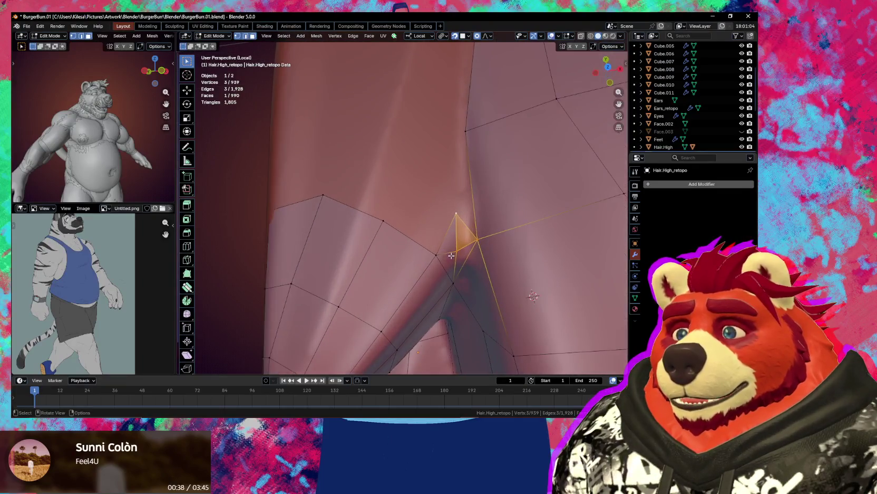
left_click(429, 217)
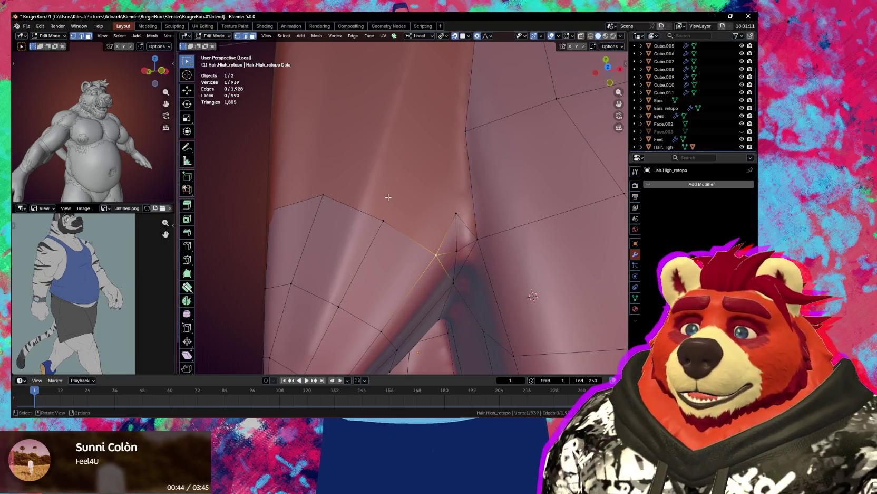
Slide a crease vertex along its edge, move a base vertex, and extrude a new vertex.
key("g")
key("g")
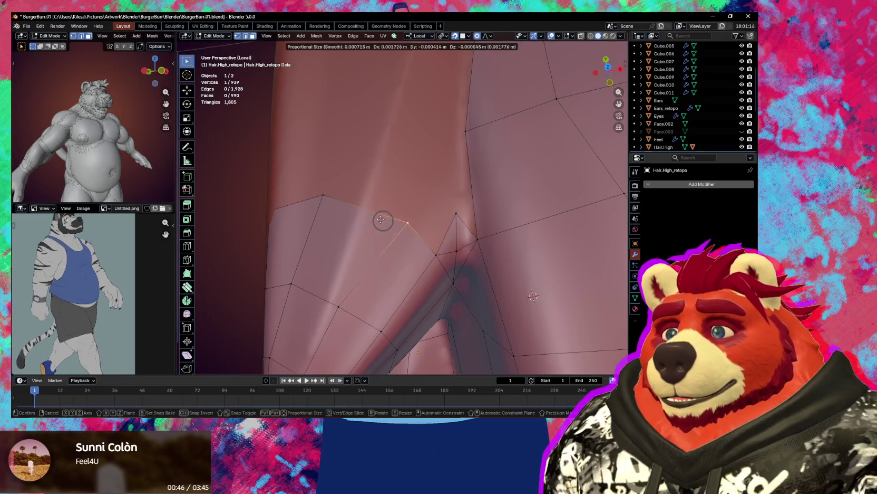
left_click(363, 211)
left_click(350, 294, "shift")
mouse_move(350, 293)
middle_mouse_down()
mouse_move(400, 274)
mouse_move(440, 203)
middle_mouse_up()
left_click(366, 284)
key("g")
left_click(369, 282)
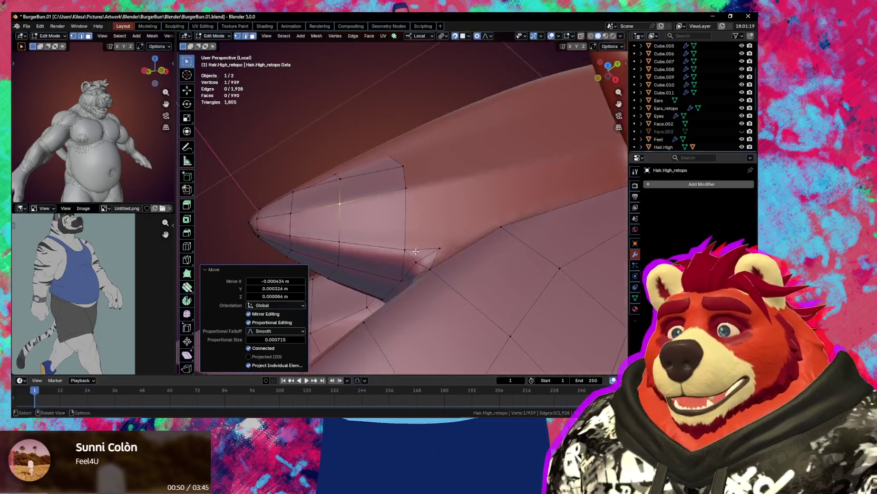
key("e")
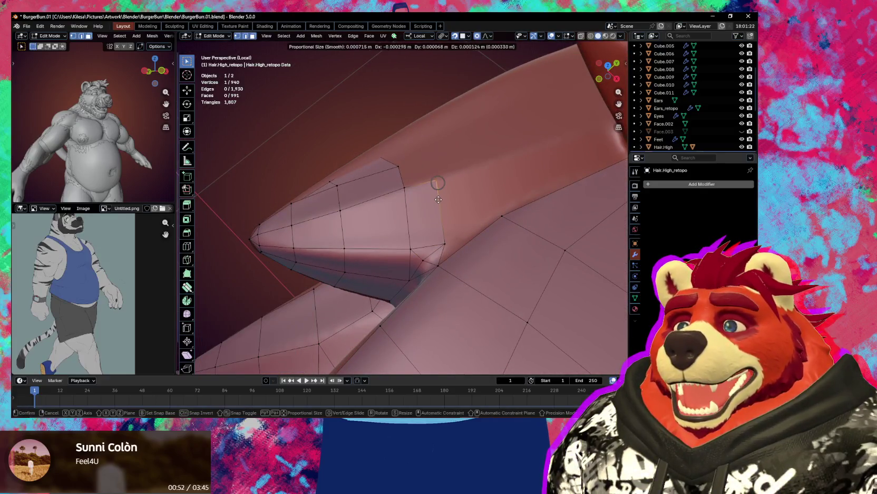
left_click(441, 203)
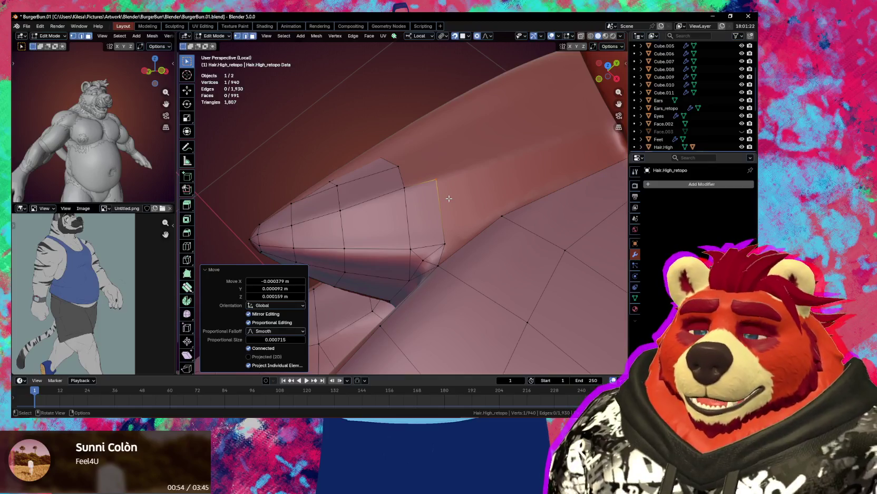
Pull spike-base vertices down onto the sculpt surface with smooth proportional falloff.
mouse_move(447, 195)
middle_mouse_down()
mouse_move(439, 156)
mouse_move(378, 206)
mouse_move(398, 208)
mouse_move(439, 189)
middle_mouse_up()
left_click(417, 206)
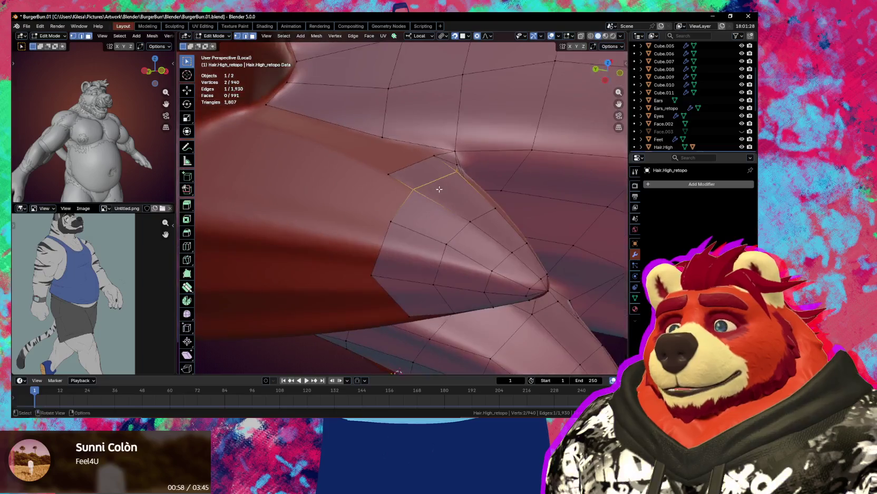
middle_click_drag(373, 222, 420, 210)
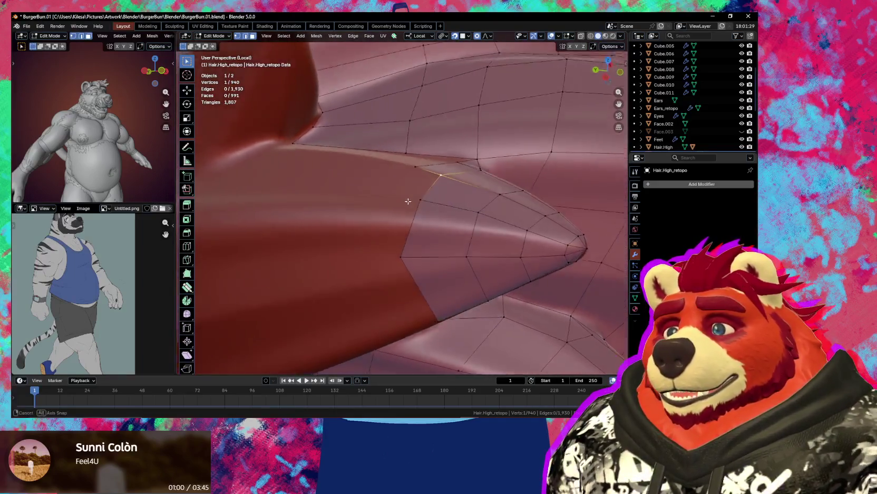
left_click_drag(420, 210, 396, 233)
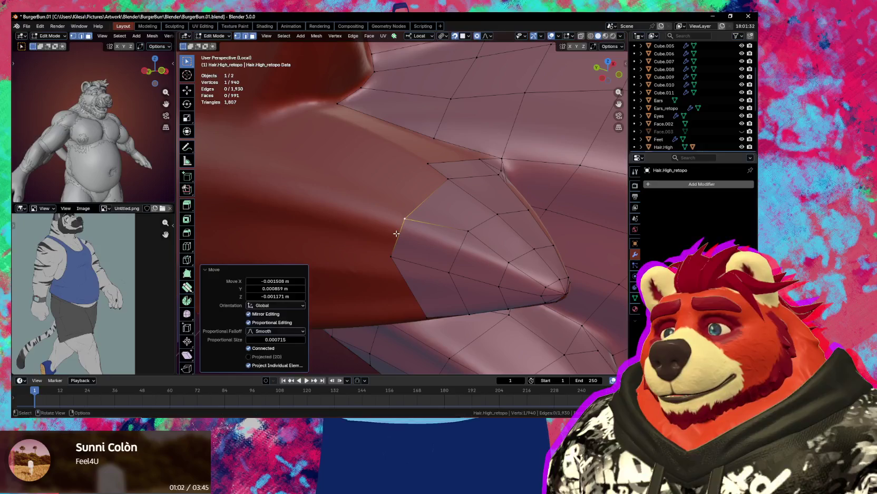
left_click_drag(467, 230, 464, 231)
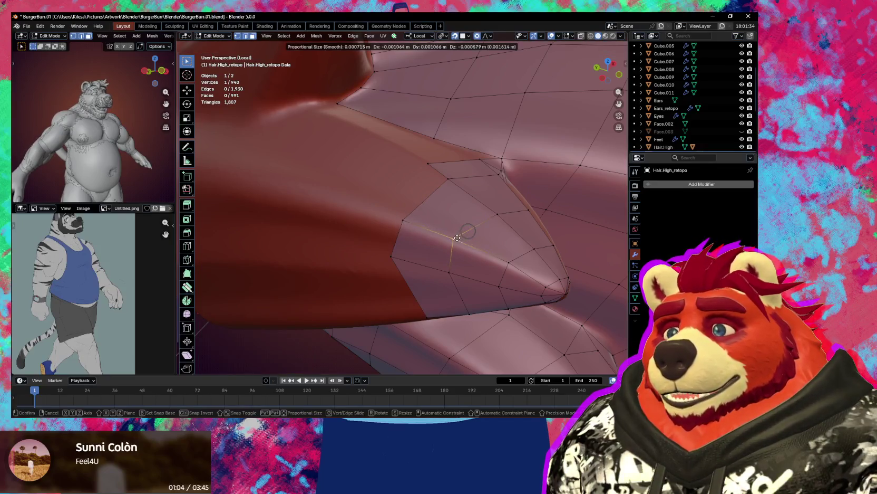
left_click(457, 237)
middle_click_drag(457, 237, 409, 217)
Join two vertices with a new edge, then undo the redundant edge and face.
left_click(437, 180)
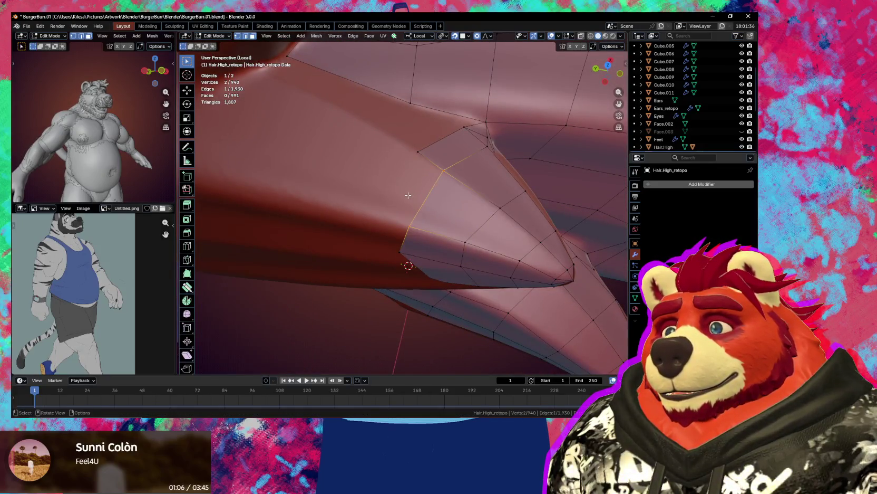
left_click(418, 152, "shift")
right_click(415, 198)
left_click(380, 192)
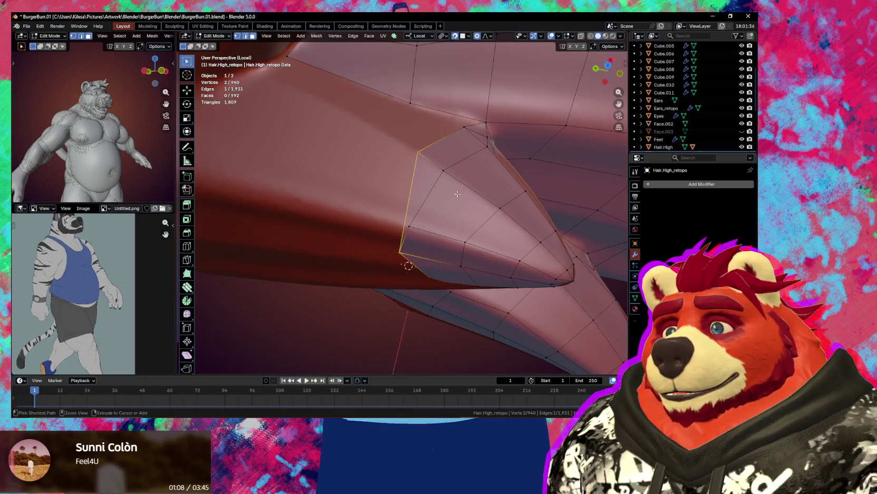
key("ctrl+z")
Nudge a spike-base vertex onto the sculpt, then select two base faces and clear them.
middle_click_drag(457, 193, 418, 162)
middle_click_drag(402, 206, 416, 242)
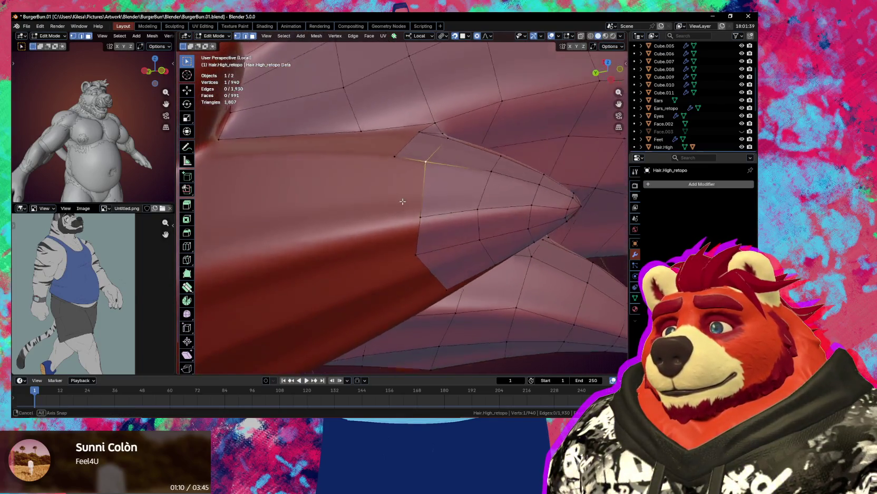
left_click_drag(419, 250, 419, 252)
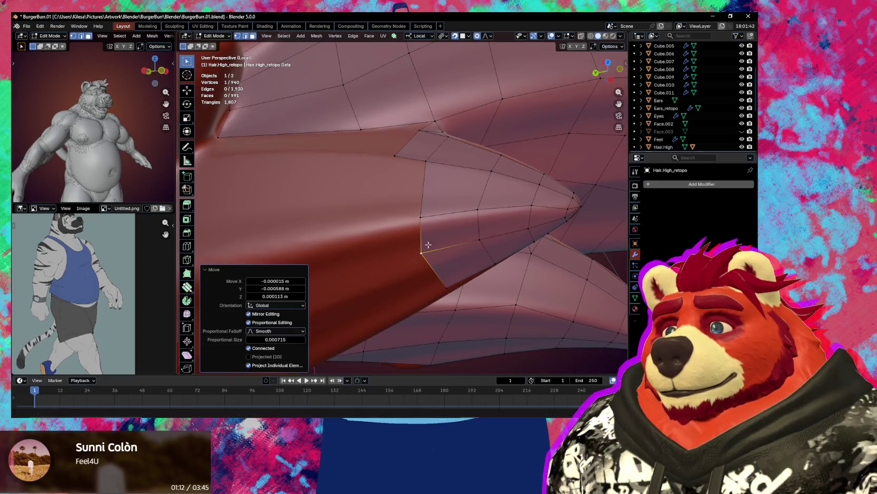
middle_click_drag(419, 251, 421, 261)
left_click(437, 155)
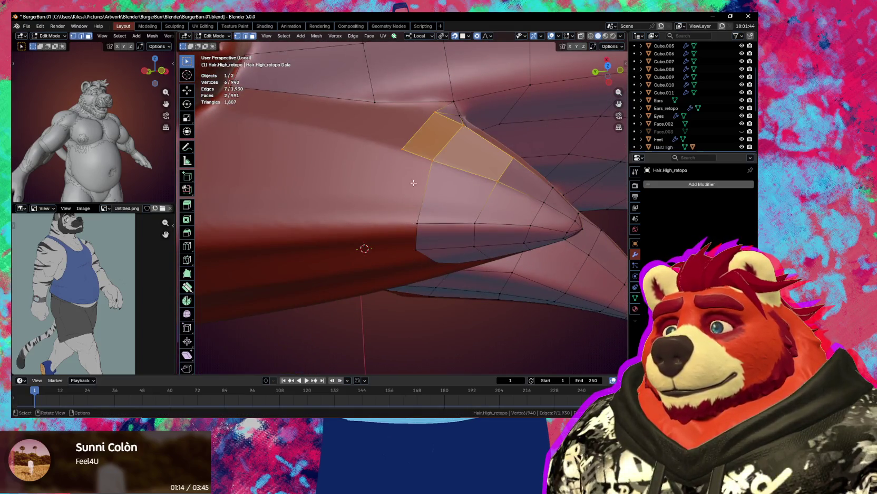
mouse_move(437, 155)
middle_mouse_down()
mouse_move(404, 193)
mouse_move(421, 186)
mouse_move(391, 212)
mouse_move(390, 257)
middle_mouse_up()
key("alt+a")
Place three new vertices along the hair spike's flank with Poly Build.
left_click(380, 214)
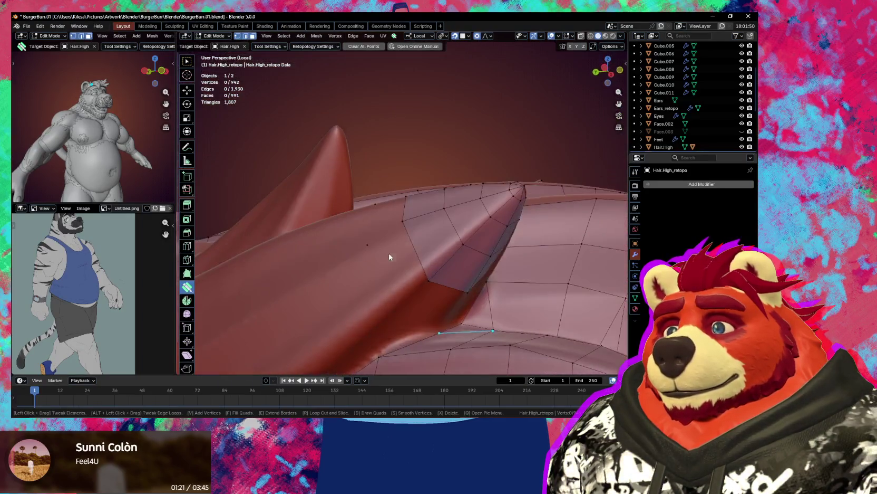
left_click(446, 313)
mouse_move(447, 317)
middle_mouse_down()
mouse_move(411, 315)
mouse_move(407, 278)
mouse_move(392, 290)
mouse_move(422, 251)
middle_mouse_up()
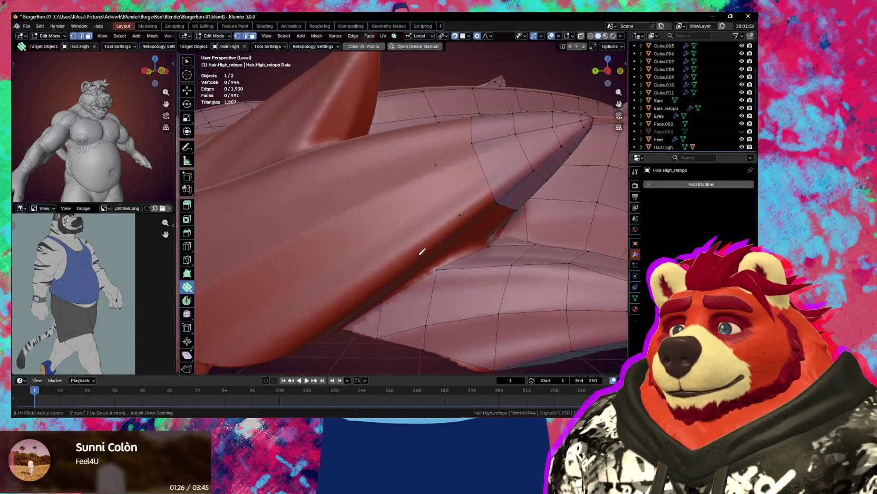
middle_click_drag(368, 200, 392, 239)
left_click(392, 239)
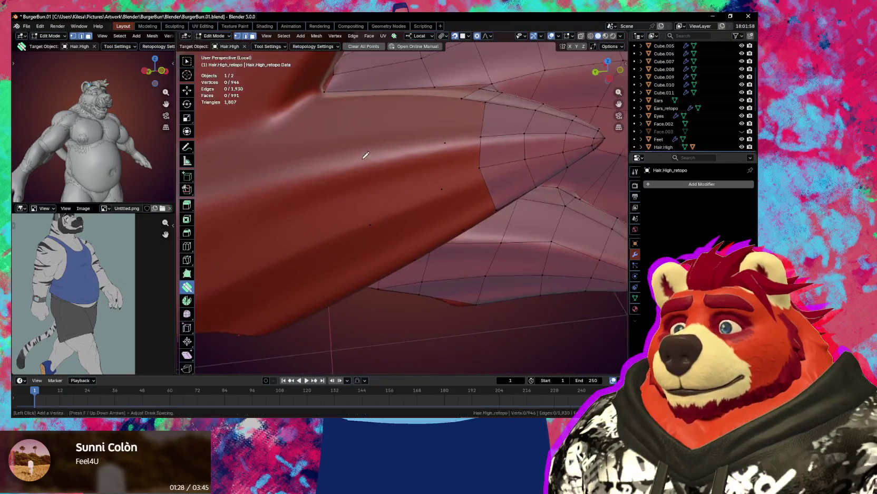
mouse_move(392, 161)
middle_mouse_down()
mouse_move(381, 152)
mouse_move(461, 144)
mouse_move(453, 125)
mouse_move(428, 131)
middle_mouse_up()
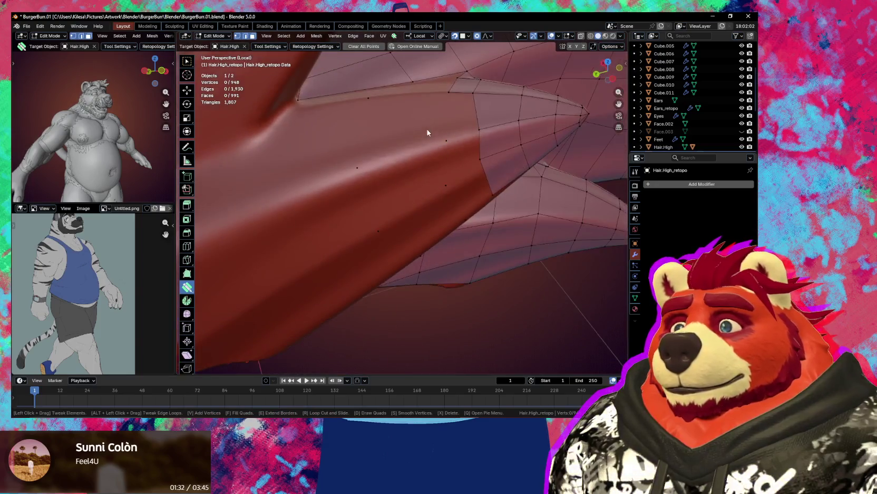
mouse_move(363, 140)
middle_mouse_down()
mouse_move(441, 186)
mouse_move(468, 258)
mouse_move(458, 175)
mouse_move(458, 239)
mouse_move(434, 195)
middle_mouse_up()
Fill four quads between the new vertices, including one below the spike.
left_click(451, 201)
left_click(426, 239)
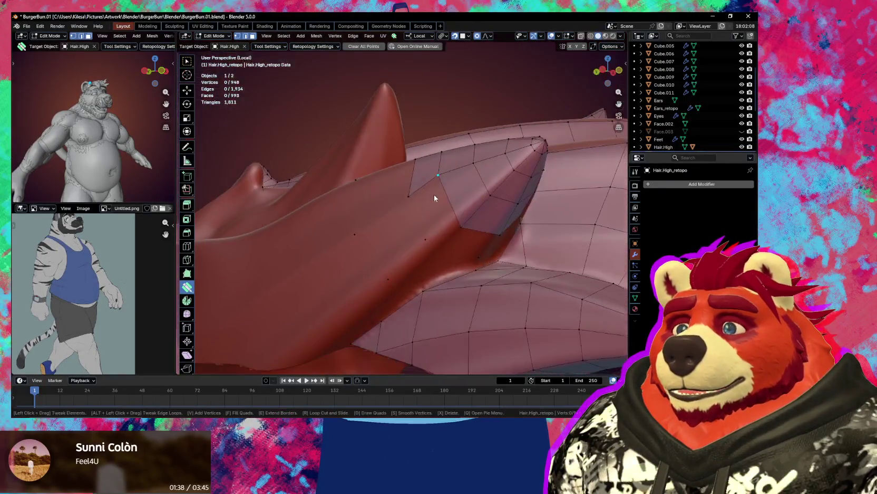
left_click(440, 217)
left_click(470, 249)
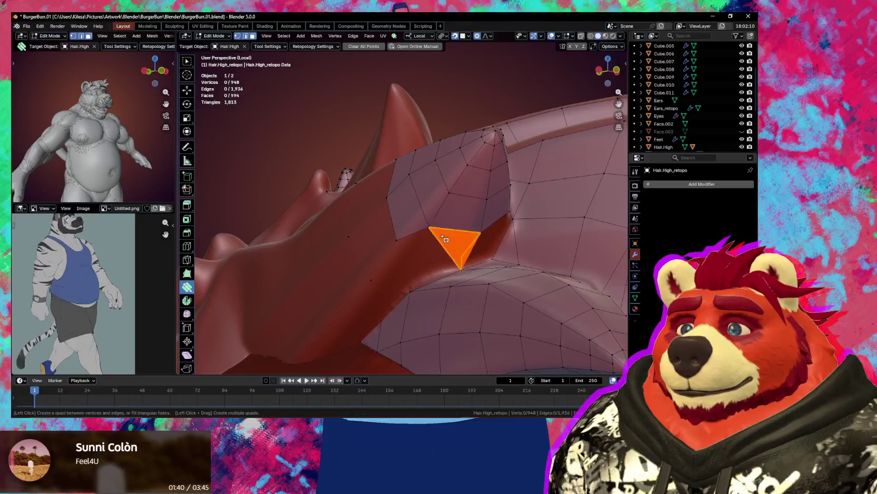
Fill the triangular gap below the spike and position the new face's vertex.
middle_click_drag(447, 246, 396, 235)
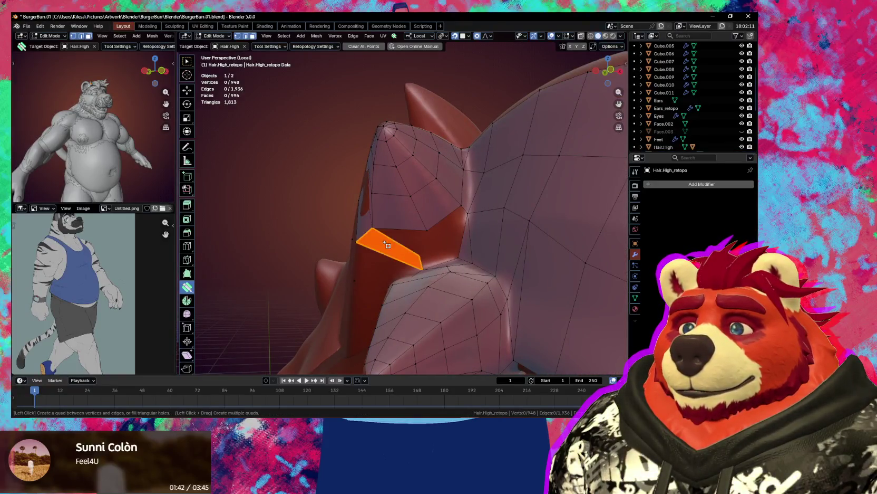
left_click(387, 240)
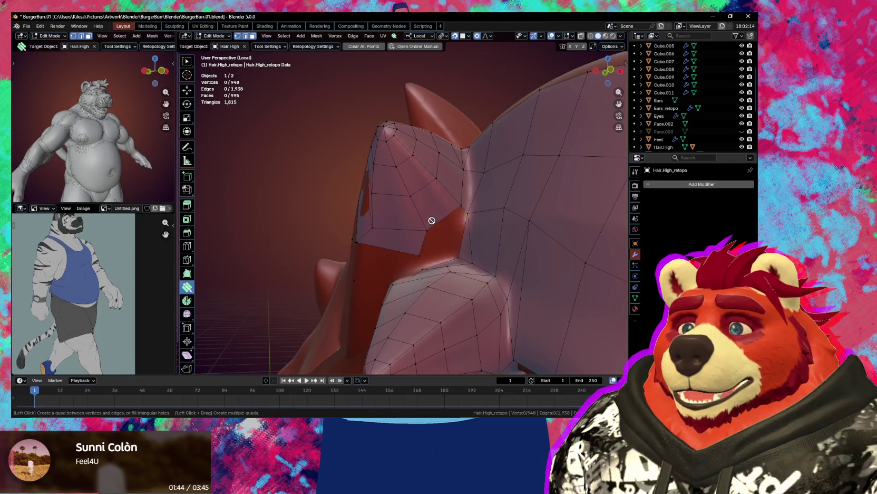
left_click_drag(420, 252, 425, 251)
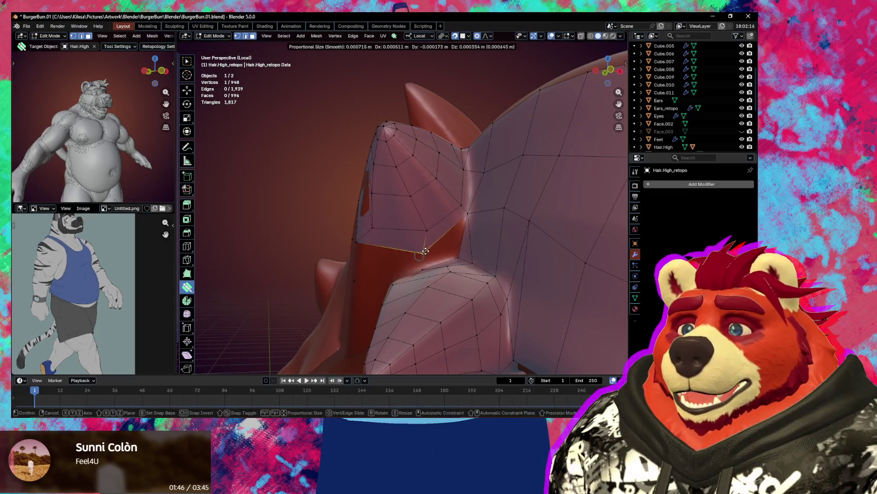
left_click(429, 248)
middle_click_drag(418, 250, 440, 260)
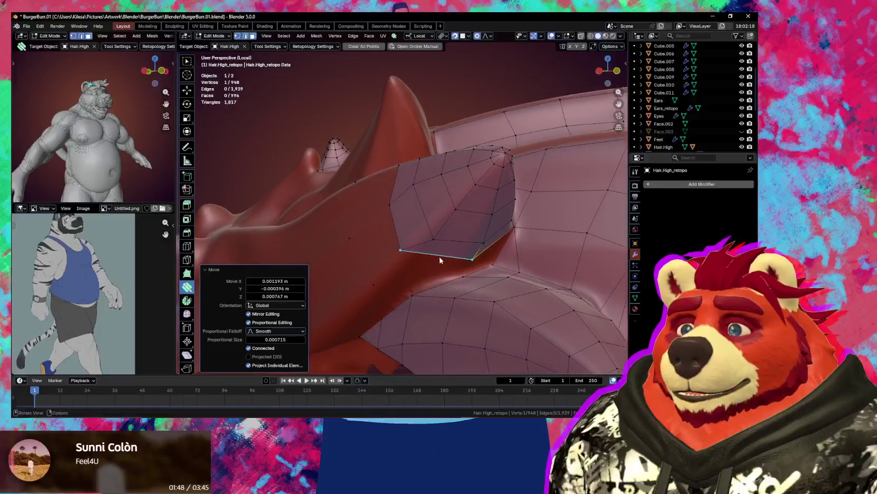
key("g")
left_click(425, 230)
Move nearby spike-base vertices so they follow the sculpt's surface.
left_click_drag(456, 208, 451, 202)
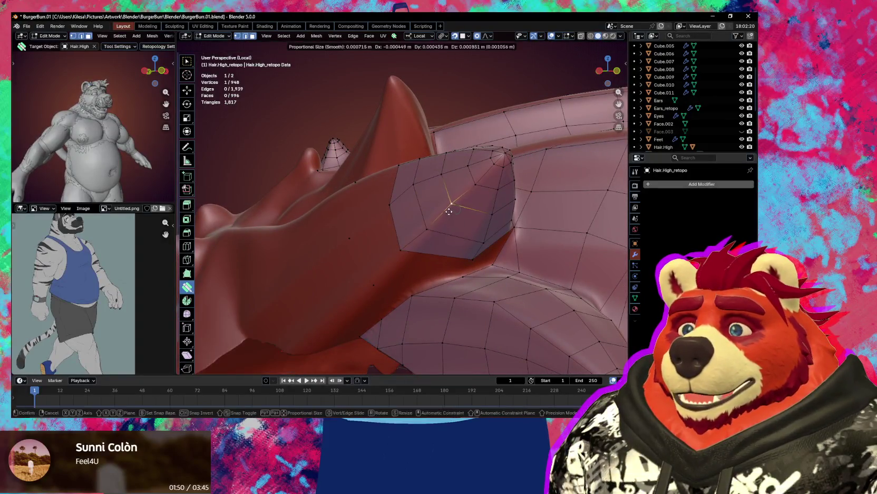
mouse_move(421, 254)
middle_mouse_down()
mouse_move(454, 255)
mouse_move(435, 249)
mouse_move(446, 251)
mouse_move(416, 218)
middle_mouse_up()
scroll(422, 227, "up", 3)
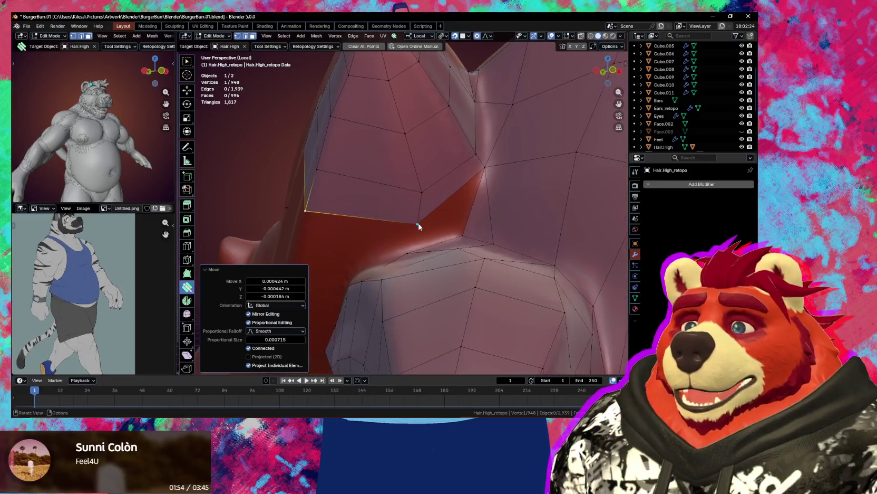
key("g")
left_click(463, 236)
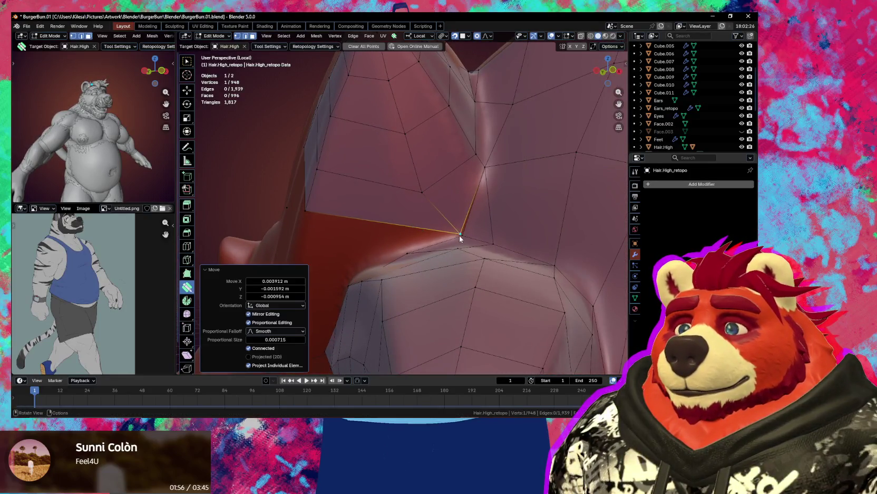
middle_click_drag(464, 235, 484, 203)
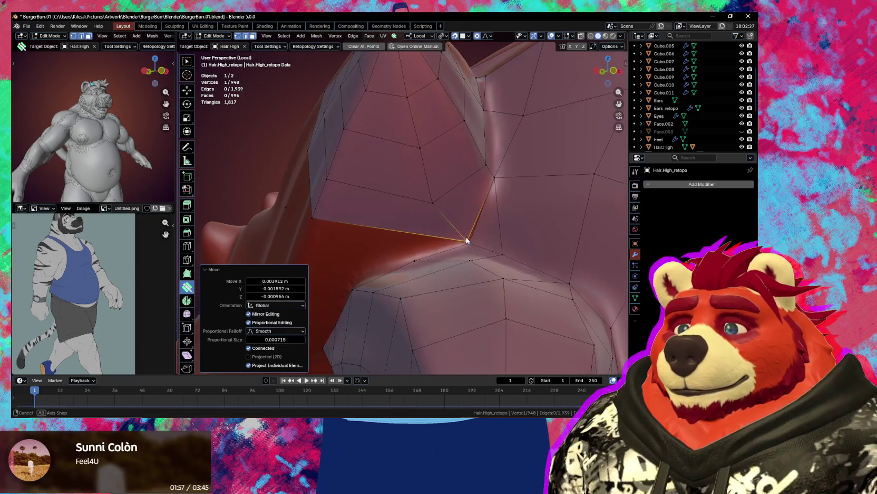
left_click(593, 47)
Drag the lower and upper spike-base vertices onto the sculpt's crease.
left_click_drag(465, 239, 433, 234)
middle_click_drag(433, 233, 437, 248)
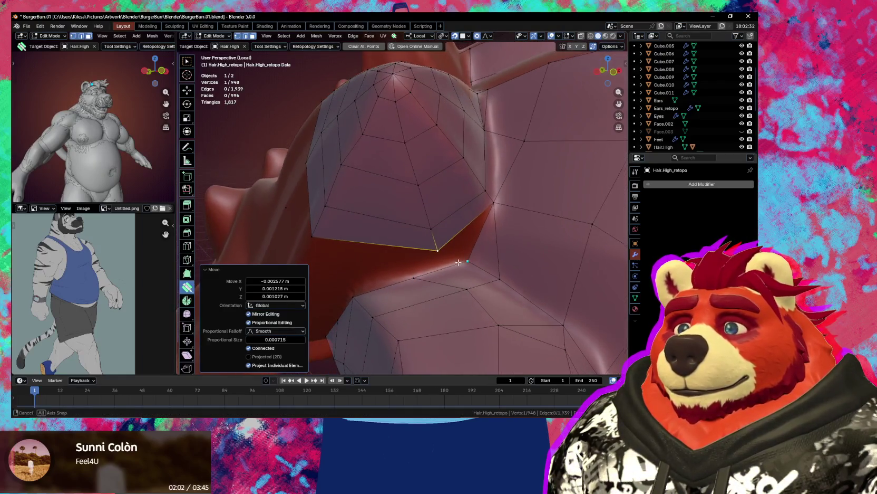
left_click_drag(437, 248, 426, 217)
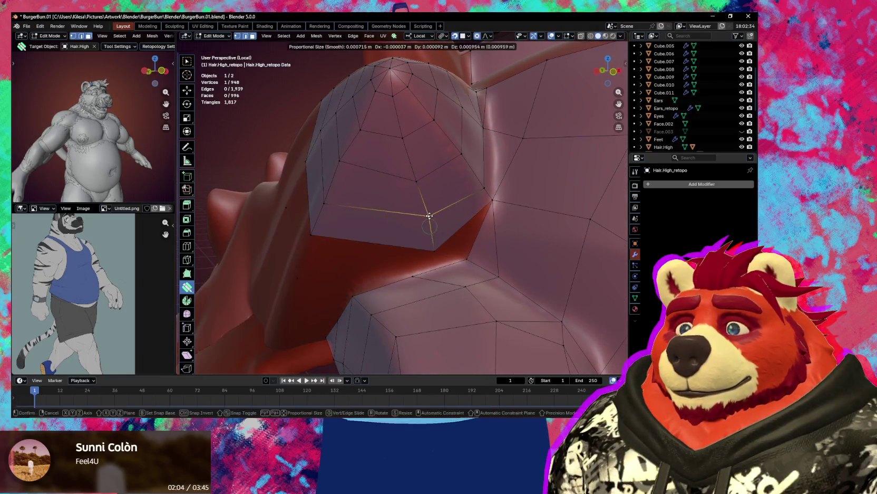
middle_click_drag(426, 217, 422, 190)
mouse_move(421, 190)
left_mouse_down()
mouse_move(409, 98)
mouse_move(400, 89)
left_mouse_up()
middle_click_drag(399, 89, 427, 157)
left_click_drag(440, 216, 425, 207)
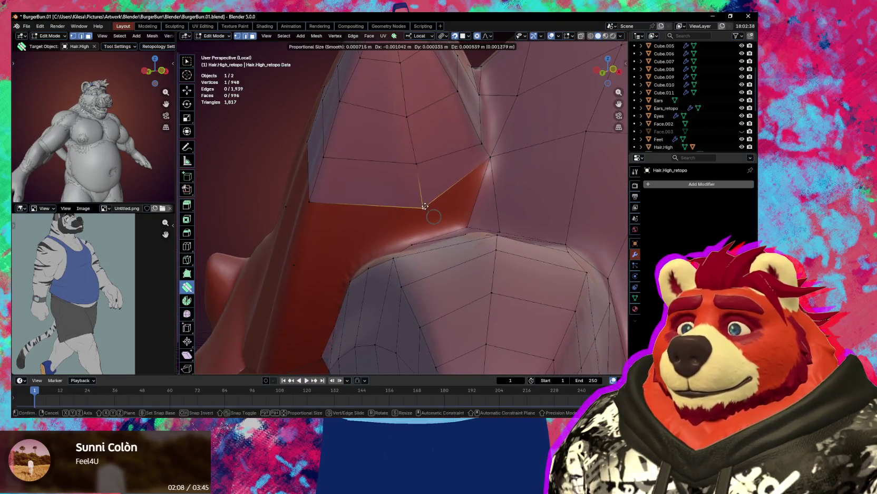
left_click_drag(407, 117, 406, 159)
middle_click_drag(456, 147, 436, 163)
Reposition two more crease vertices and fill the remaining gap with a new quad.
mouse_move(420, 175)
left_mouse_down()
mouse_move(392, 166)
mouse_move(402, 176)
left_mouse_up()
left_click(365, 139, "shift")
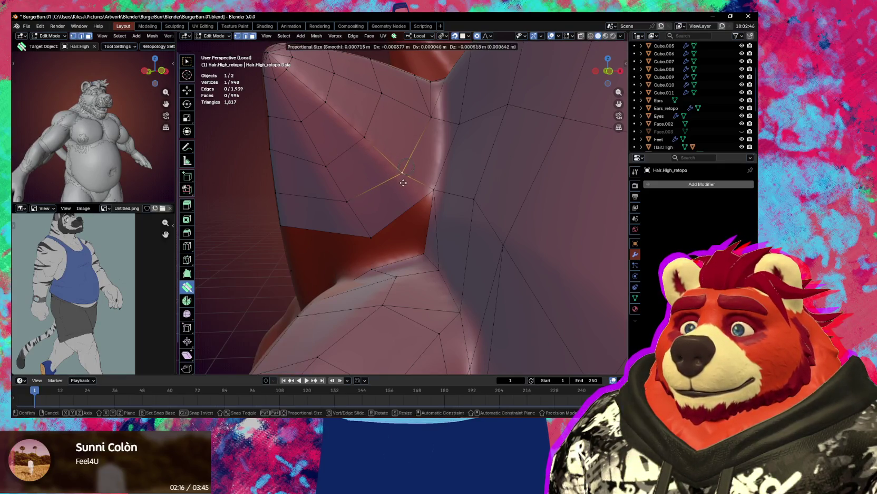
mouse_move(403, 177)
middle_mouse_down()
mouse_move(427, 189)
mouse_move(482, 186)
middle_mouse_up()
left_click_drag(483, 184, 483, 195)
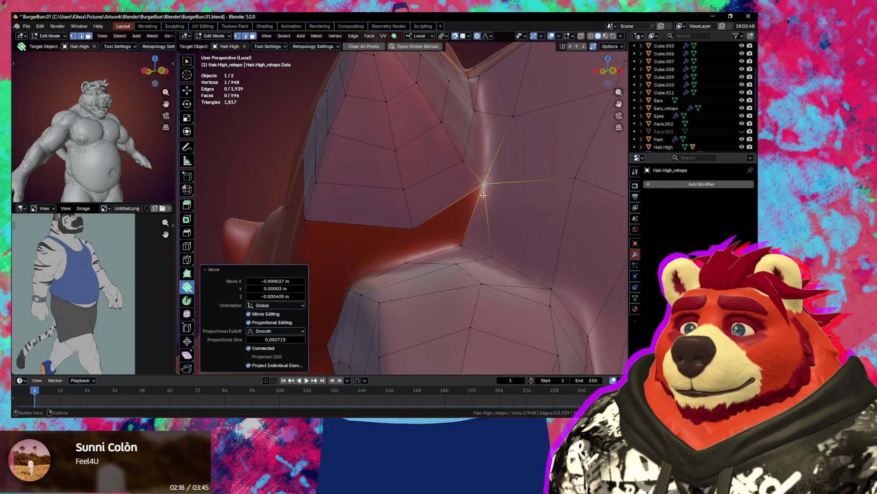
left_click_drag(412, 229, 412, 227)
middle_click_drag(412, 227, 435, 241)
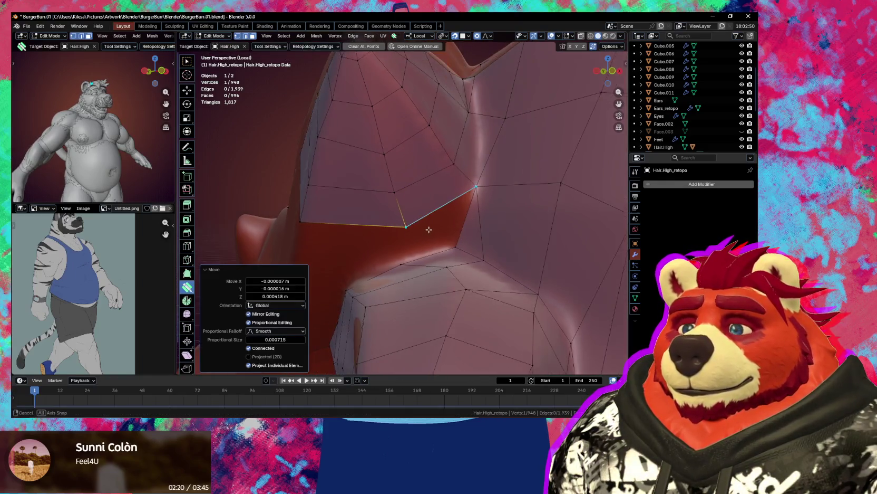
left_click(452, 256)
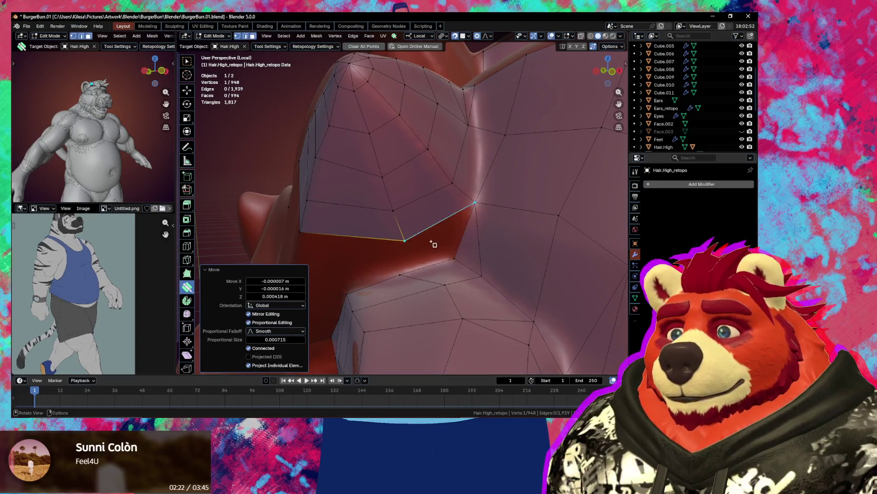
key("f")
mouse_move(434, 246)
middle_mouse_down()
mouse_move(435, 260)
mouse_move(454, 264)
mouse_move(445, 249)
mouse_move(451, 256)
middle_mouse_up()
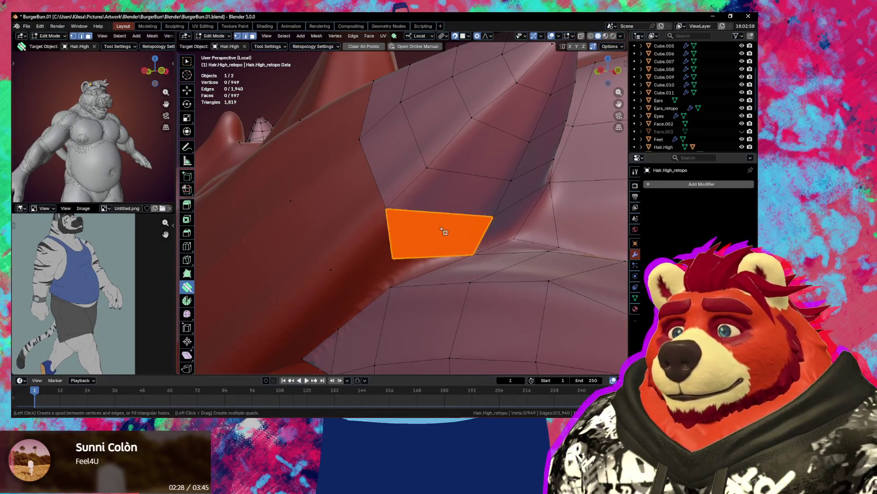
Fill the next gap with a quad and shift its vertices onto the sculpt surface.
left_click(439, 234, "ctrl")
middle_click_drag(439, 235, 408, 243)
mouse_move(362, 251)
left_mouse_down()
mouse_move(354, 251)
mouse_move(372, 246)
mouse_move(302, 264)
mouse_move(312, 245)
left_mouse_up()
left_click_drag(372, 150, 376, 142)
middle_click_drag(391, 206, 398, 215)
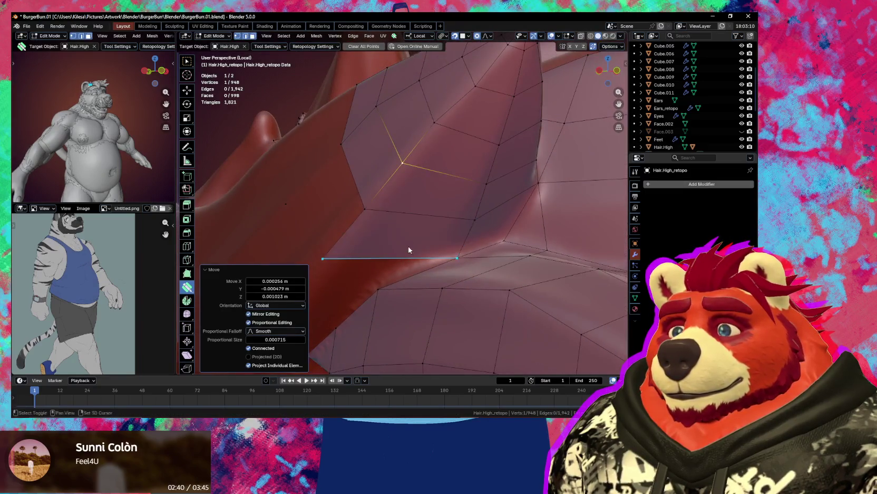
mouse_move(409, 249)
middle_mouse_down()
mouse_move(443, 208)
mouse_move(449, 218)
mouse_move(442, 221)
middle_mouse_up()
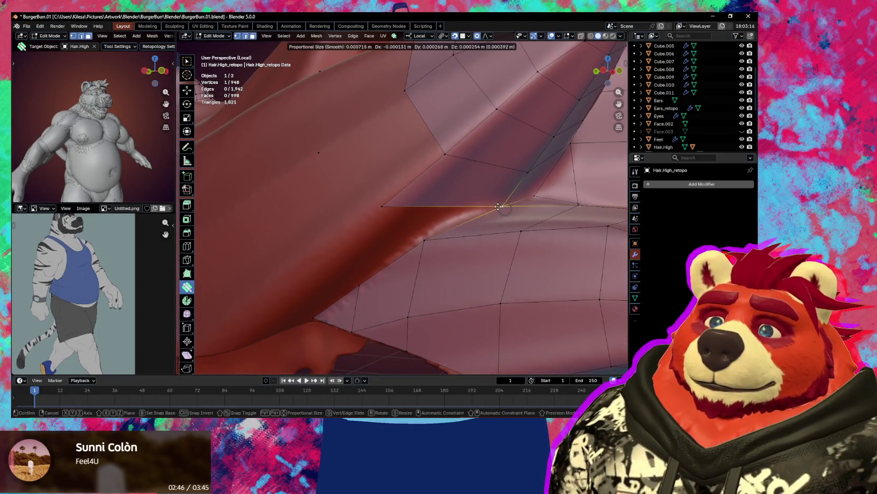
left_click_drag(501, 209, 501, 205)
left_click_drag(424, 239, 422, 234)
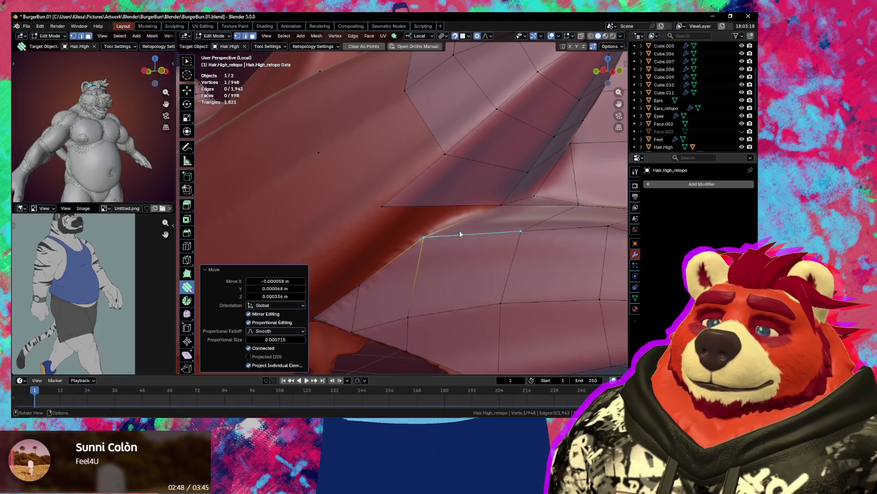
mouse_move(459, 230)
middle_mouse_down()
mouse_move(470, 223)
mouse_move(405, 188)
middle_mouse_up()
left_click_drag(388, 180, 408, 166)
key("alt+a")
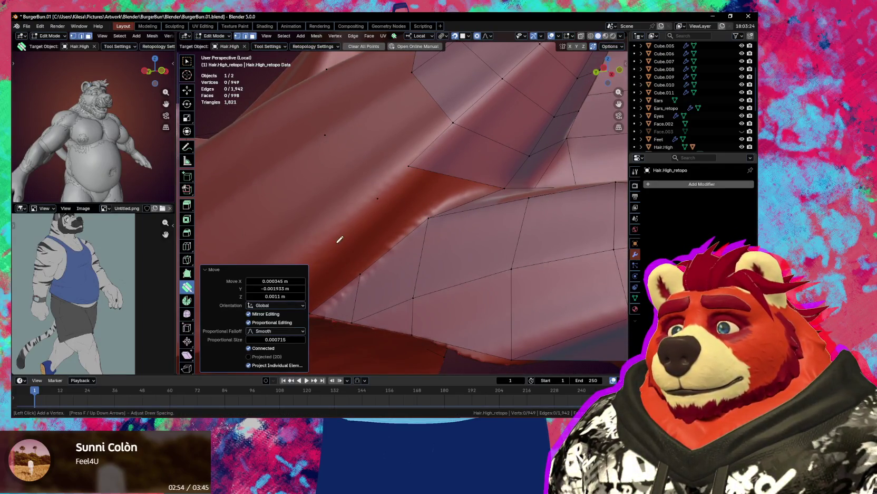
Add three quads along the spike's lower edge, setting the new corner on the surface.
mouse_move(329, 244)
middle_mouse_down()
mouse_move(400, 228)
mouse_move(372, 246)
middle_mouse_up()
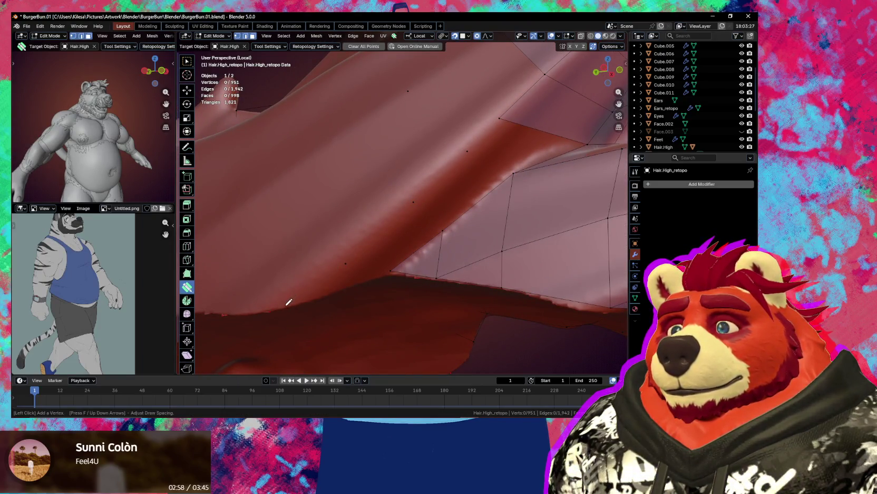
left_click(522, 144)
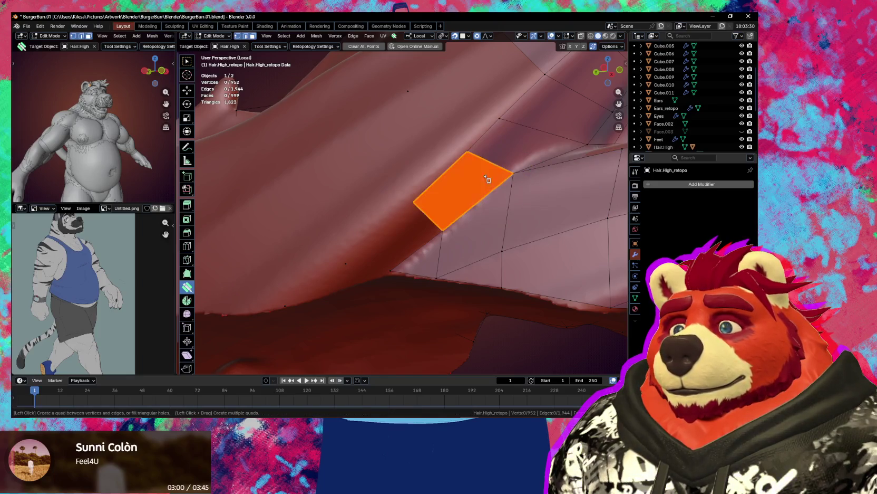
left_click(456, 193)
middle_click_drag(414, 231, 393, 247)
left_click_drag(393, 247, 359, 237)
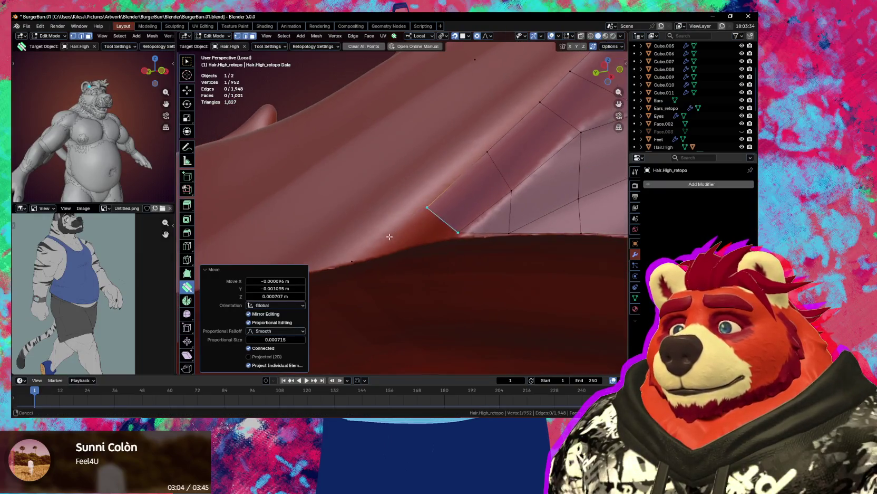
middle_click_drag(316, 264, 362, 259)
left_click(363, 258)
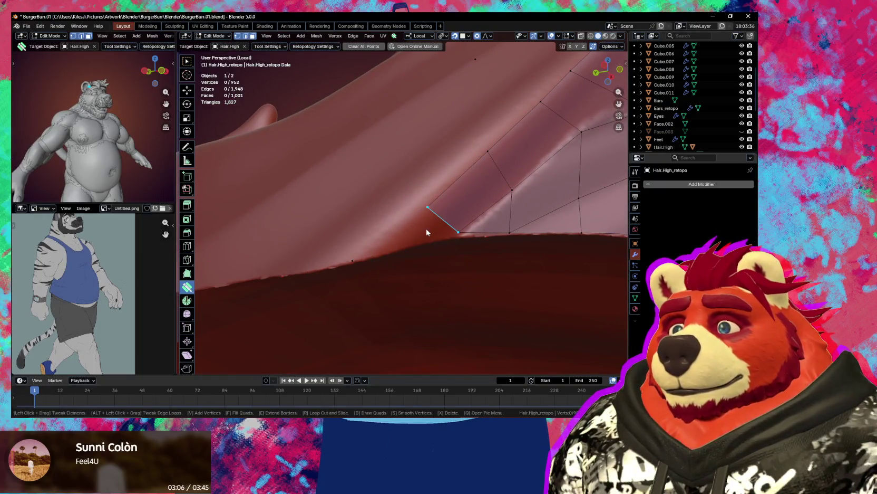
Fill a closing triangle from three selected vertices and move its tip onto the sculpt.
key("w")
key("f")
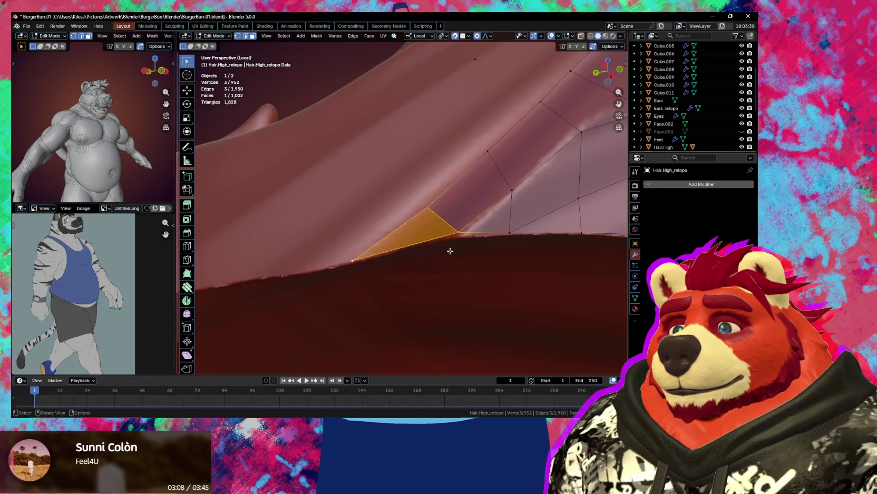
left_click(464, 232)
key("g")
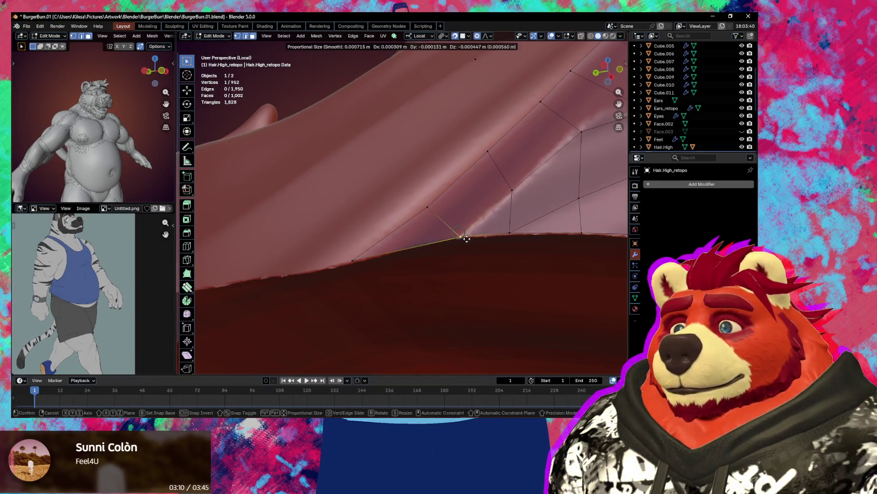
left_click(467, 238)
scroll(467, 238, "down", 5)
mouse_move(466, 238)
middle_mouse_down()
mouse_move(464, 286)
mouse_move(447, 269)
middle_mouse_up()
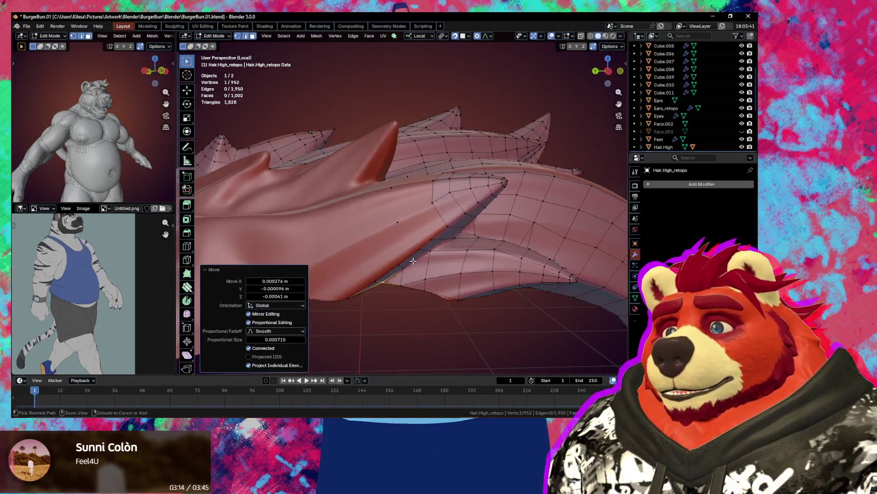
Fill new quads beside the spike to close the gap in the retopo mesh.
key("b")
scroll(412, 252, "up", 2)
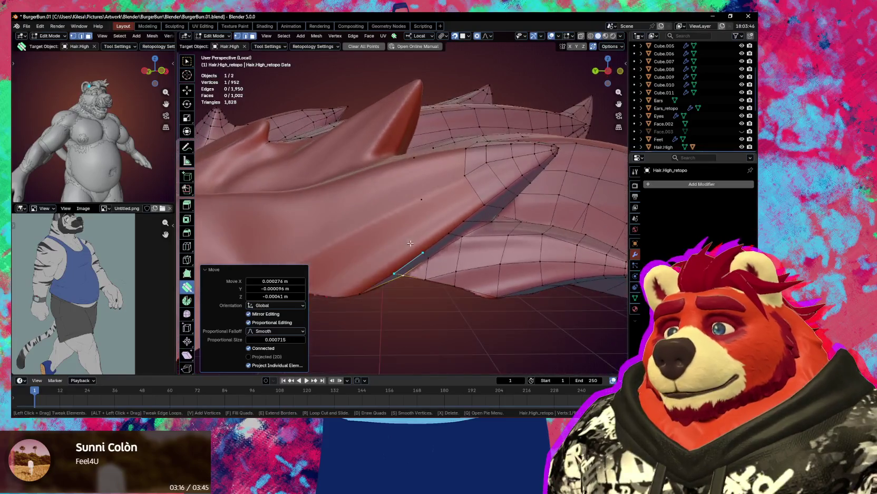
mouse_move(411, 244)
middle_mouse_down()
mouse_move(388, 226)
mouse_move(408, 209)
middle_mouse_up()
left_click_drag(437, 190, 439, 195)
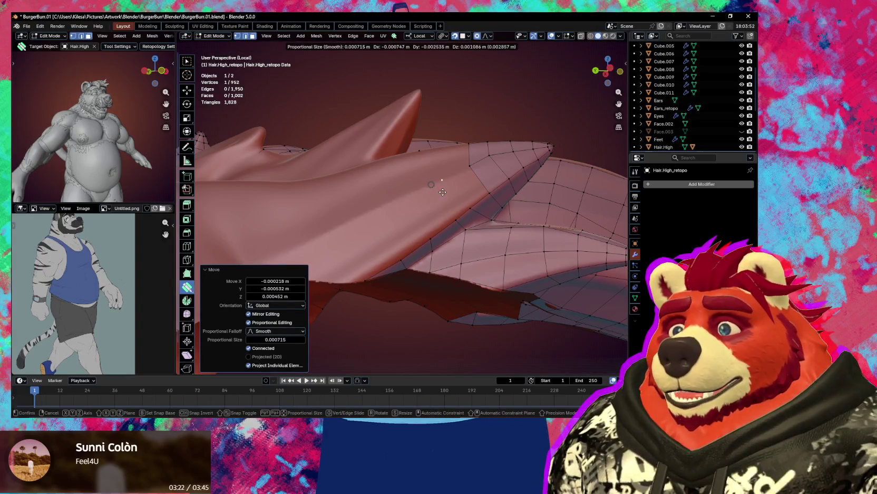
key("f")
mouse_move(464, 200)
middle_mouse_down()
mouse_move(460, 213)
mouse_move(412, 172)
middle_mouse_up()
left_click(459, 190, "ctrl")
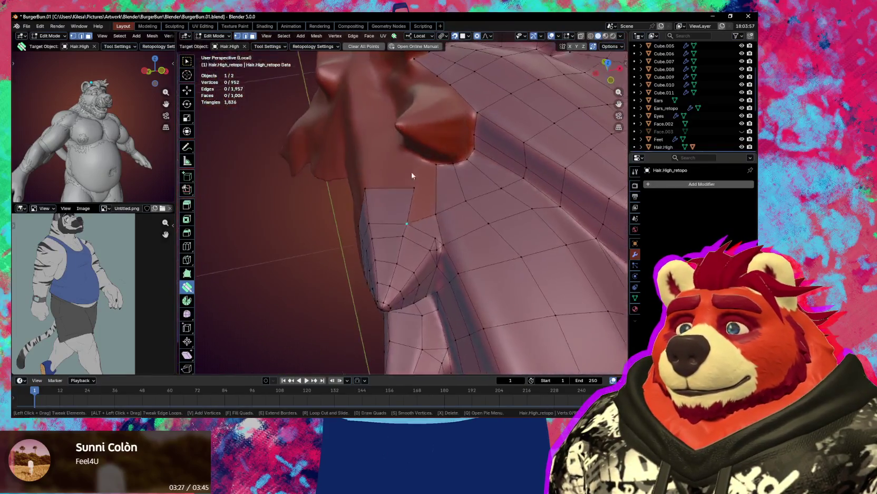
left_click(418, 209)
Nudge corner vertices onto the crease, fill the gap with quads, and relax neighbours.
mouse_move(417, 208)
middle_mouse_down()
mouse_move(435, 215)
mouse_move(427, 242)
mouse_move(437, 259)
middle_mouse_up()
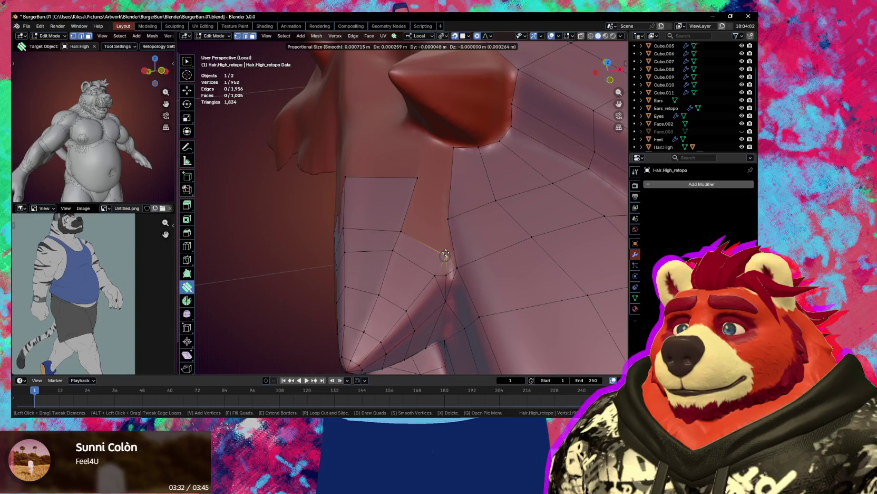
left_click_drag(443, 255, 445, 256)
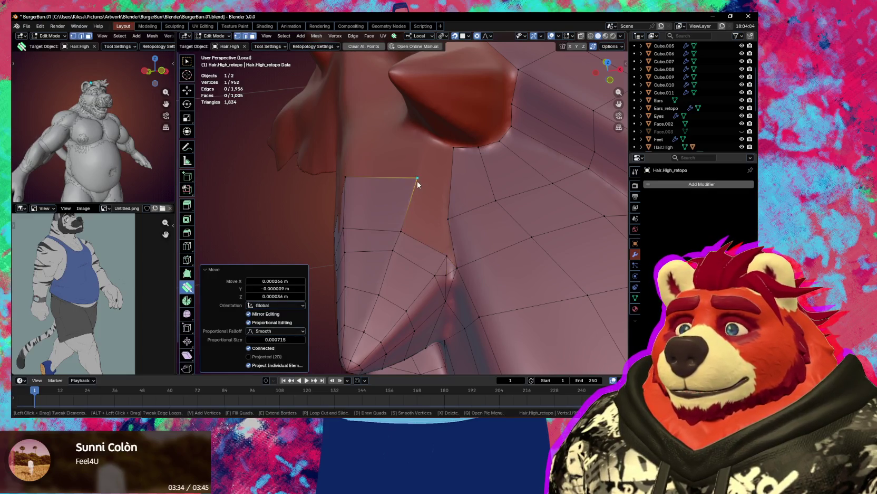
left_click_drag(421, 184, 417, 190)
mouse_move(417, 189)
middle_mouse_down()
mouse_move(422, 219)
mouse_move(356, 226)
middle_mouse_up()
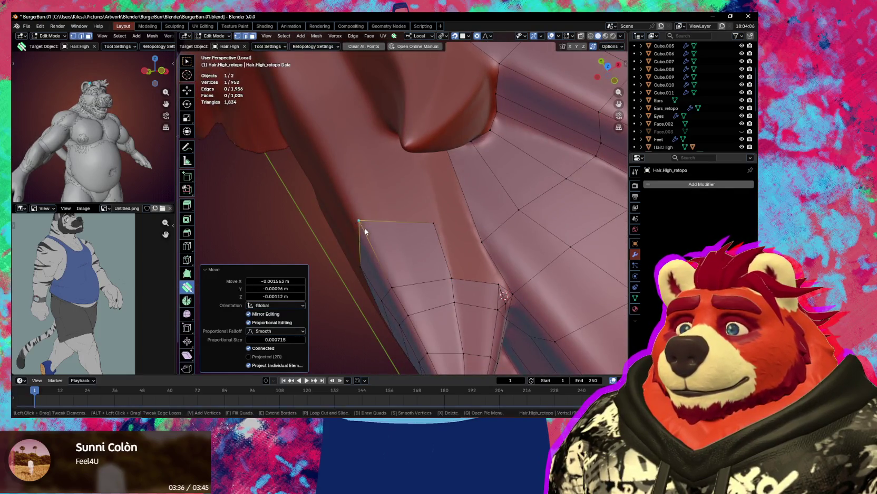
left_click_drag(357, 226, 385, 243)
middle_click_drag(437, 257, 421, 238)
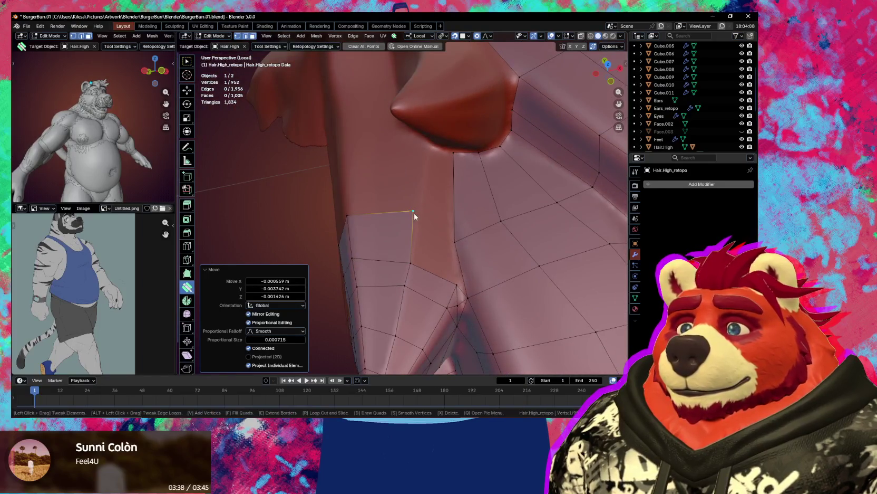
left_click_drag(413, 211, 415, 225)
left_click(460, 277, "ctrl")
key("s")
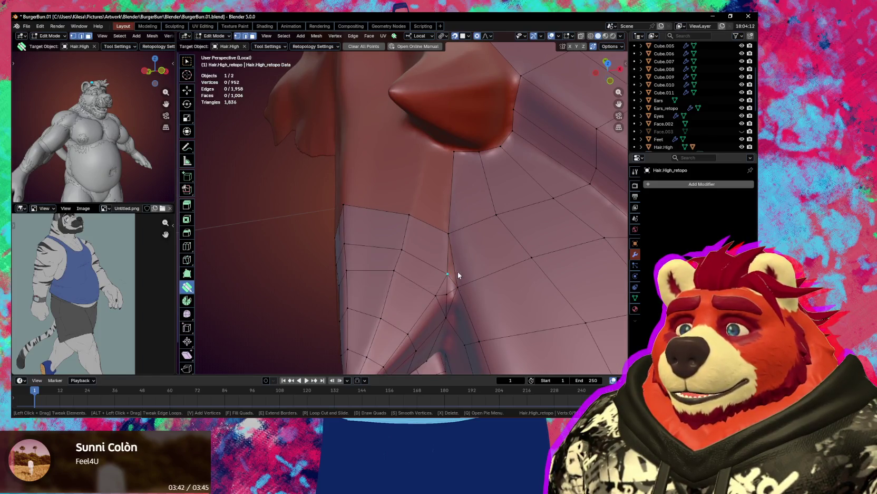
left_click(454, 253)
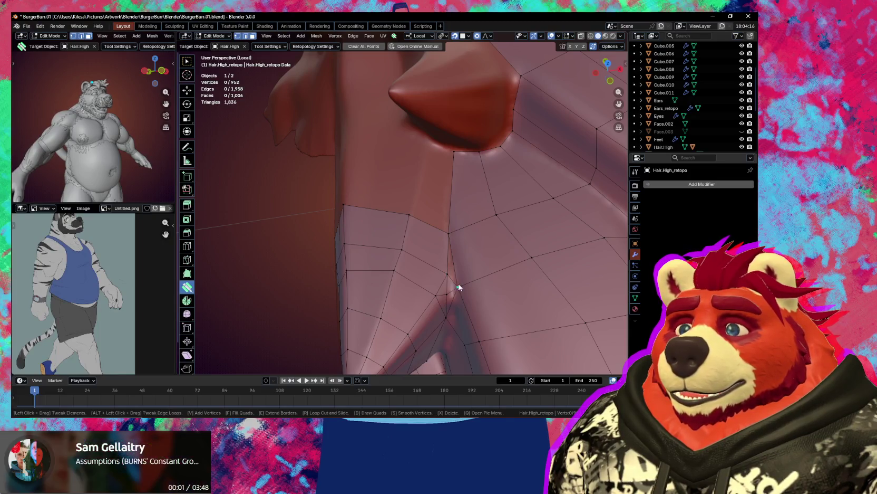
left_click(448, 256)
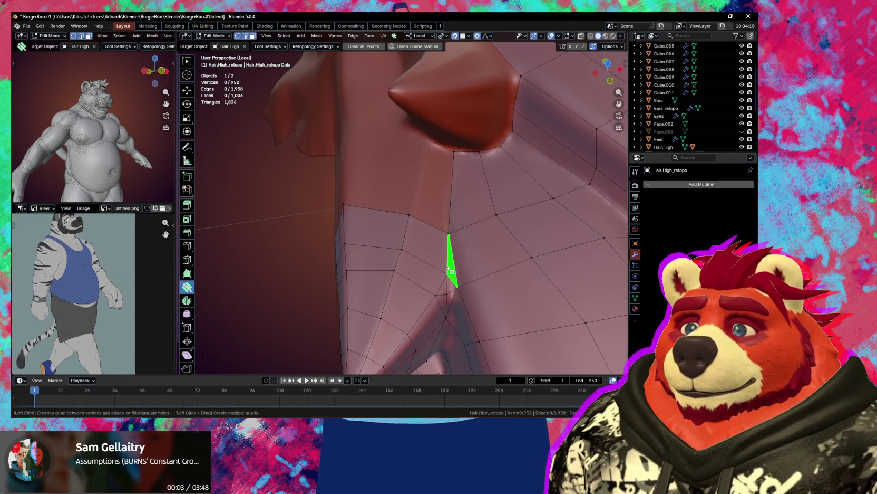
Pull vertices near the spike base up onto the sculpted crease.
mouse_move(495, 274)
middle_mouse_down()
mouse_move(429, 309)
mouse_move(448, 257)
middle_mouse_up()
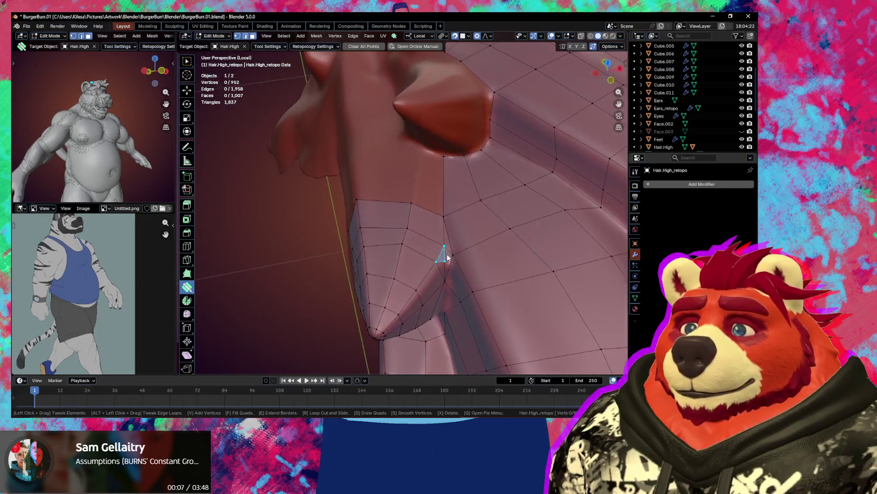
mouse_move(455, 255)
left_mouse_down()
mouse_move(449, 248)
mouse_move(453, 255)
left_mouse_up()
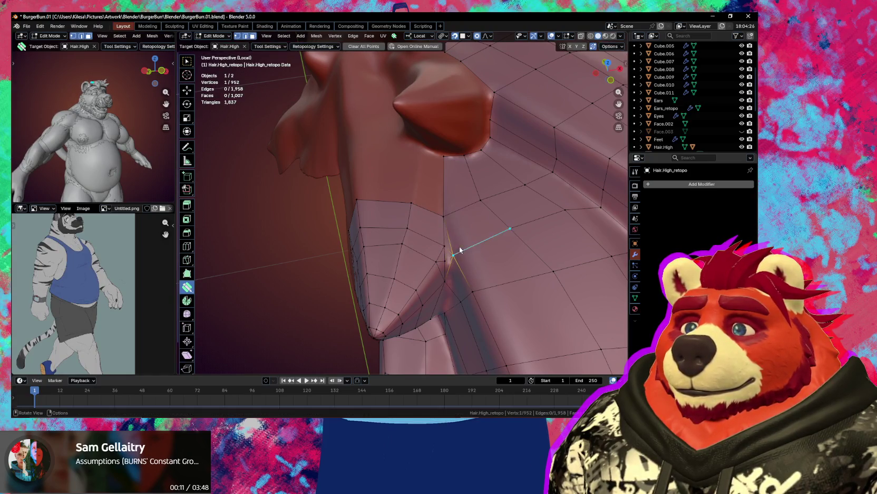
middle_click_drag(454, 269, 435, 213)
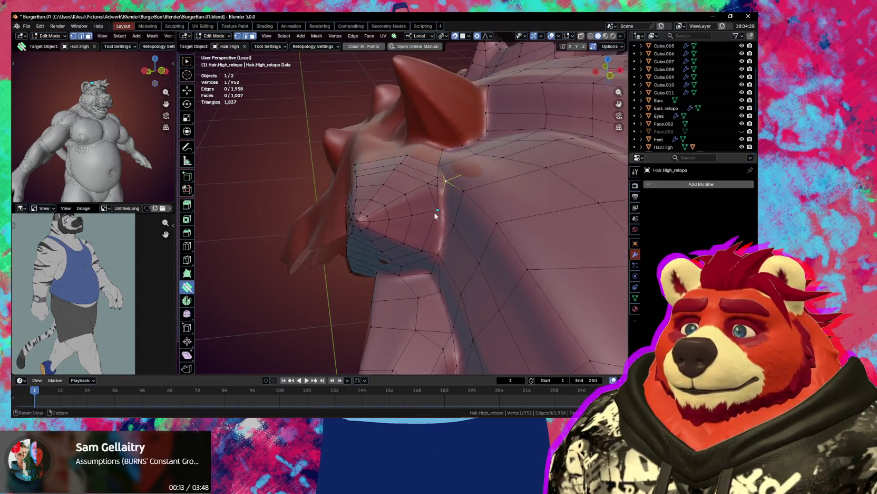
left_click_drag(434, 213, 441, 235)
middle_click_drag(446, 261, 449, 266)
left_click_drag(458, 235, 457, 231)
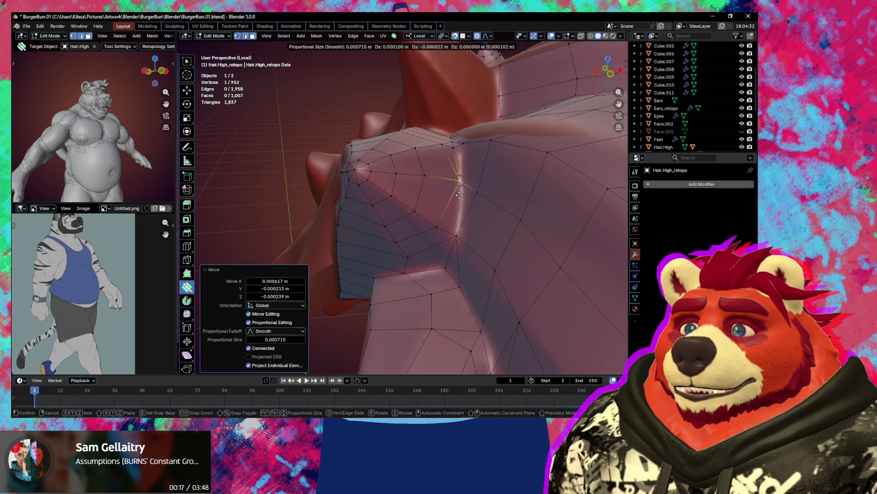
Ease the spike-base vertices onto the sculpt with smooth proportional-falloff moves.
key("w")
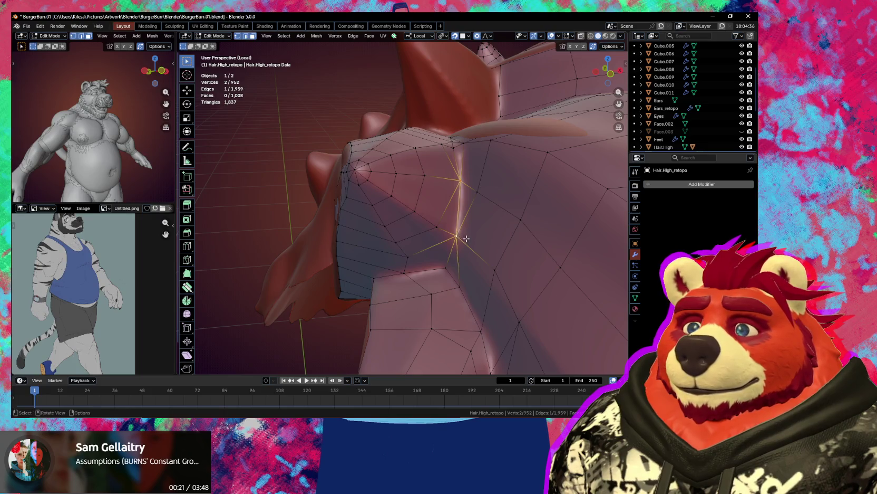
mouse_move(467, 238)
middle_mouse_down()
mouse_move(452, 205)
mouse_move(469, 226)
mouse_move(499, 239)
mouse_move(536, 233)
mouse_move(484, 241)
middle_mouse_up()
key("g")
left_click(439, 221)
key("g")
left_click(475, 229)
key("g")
left_click(555, 218)
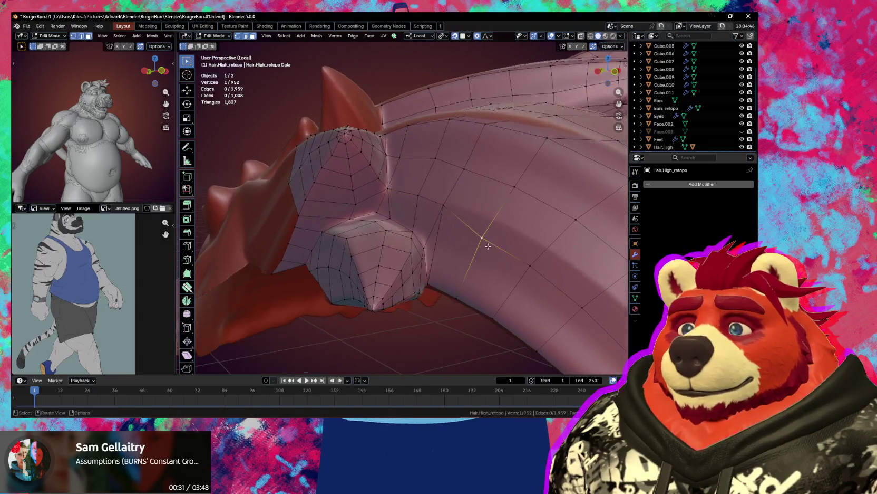
key("g")
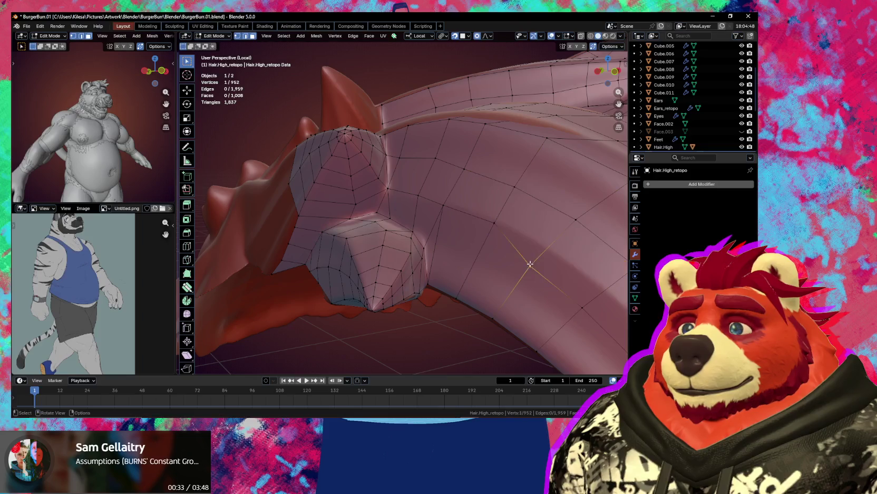
left_click(554, 251)
Ease vertices along the curved hair strand onto the sculpt with proportional falloff.
middle_click_drag(554, 251, 474, 229)
key("g")
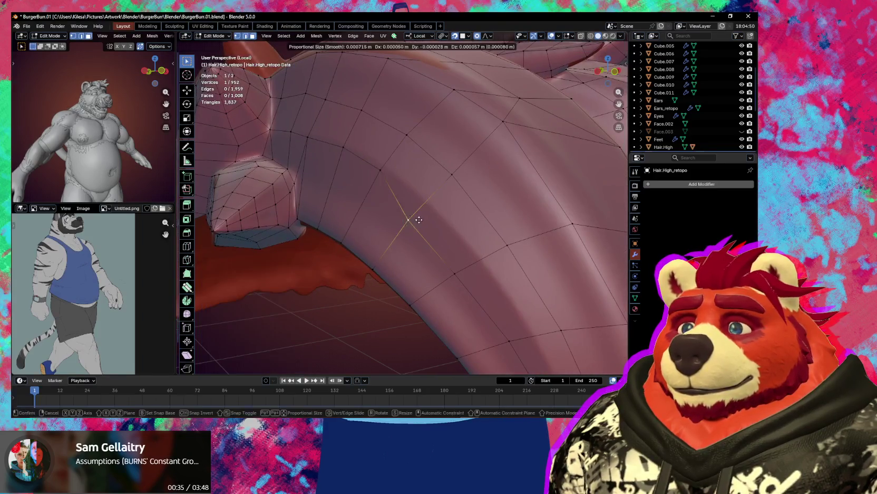
left_click(424, 216)
mouse_move(423, 216)
middle_mouse_down()
mouse_move(450, 254)
mouse_move(423, 205)
middle_mouse_up()
key("g")
left_click(433, 235)
Add vertices and fill the first quads along the lower hair edge.
key("shift+space")
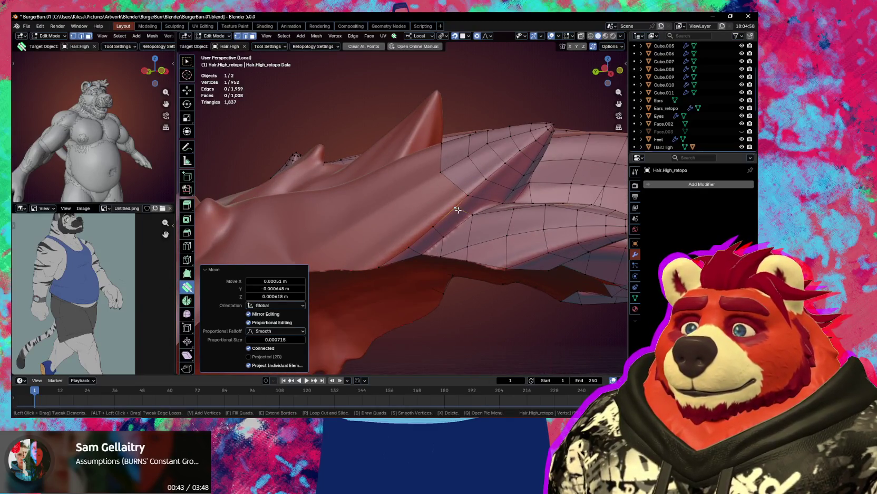
left_click_drag(457, 209, 457, 212)
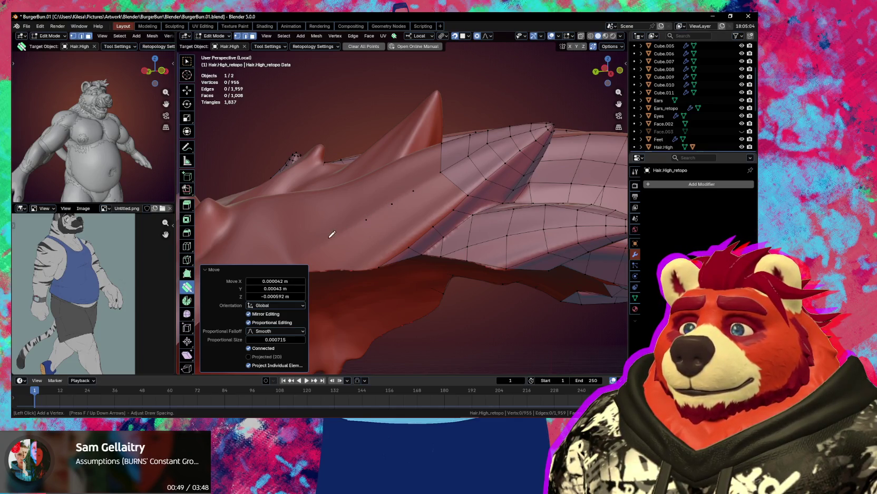
left_click(440, 201)
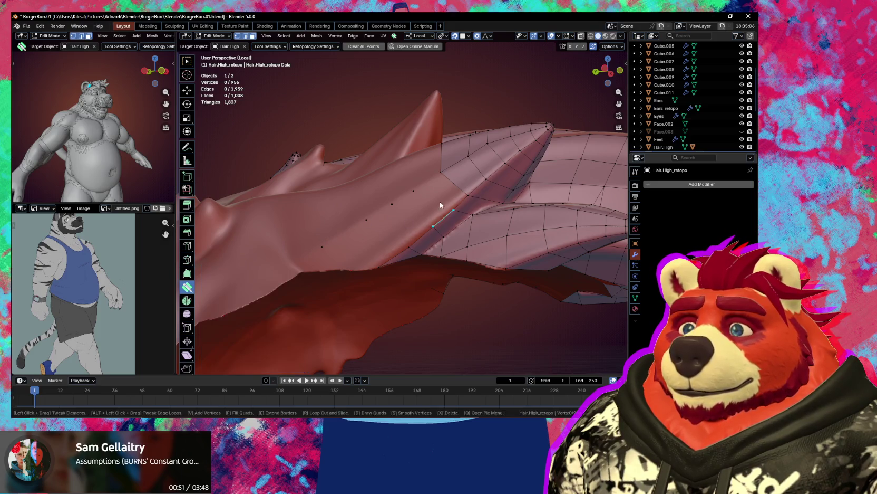
left_click(378, 236)
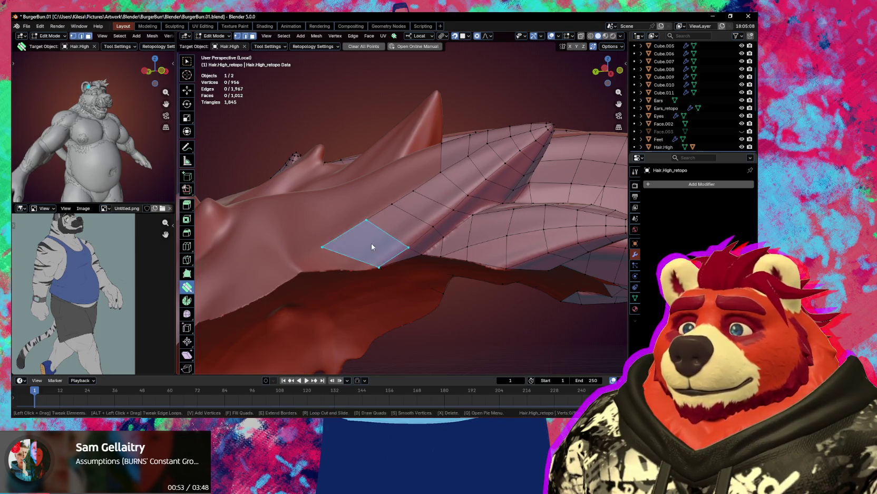
middle_click_drag(378, 236, 342, 232)
left_click(309, 235)
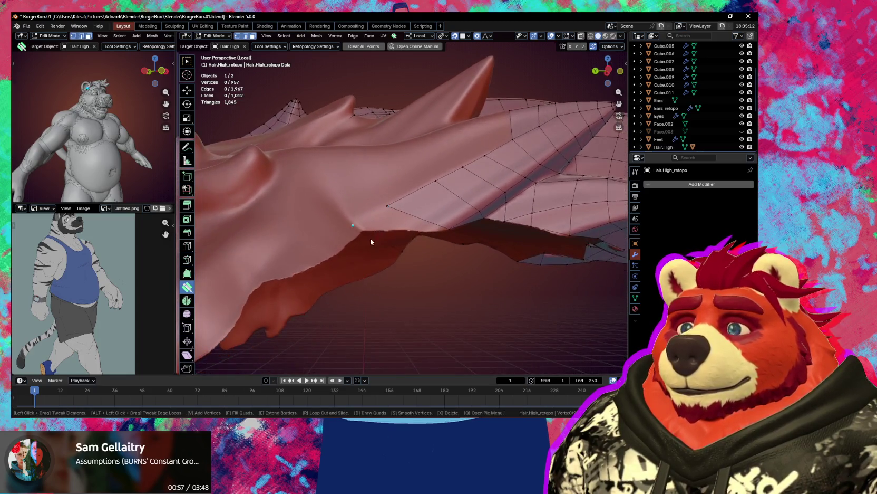
left_click_drag(341, 231, 345, 231)
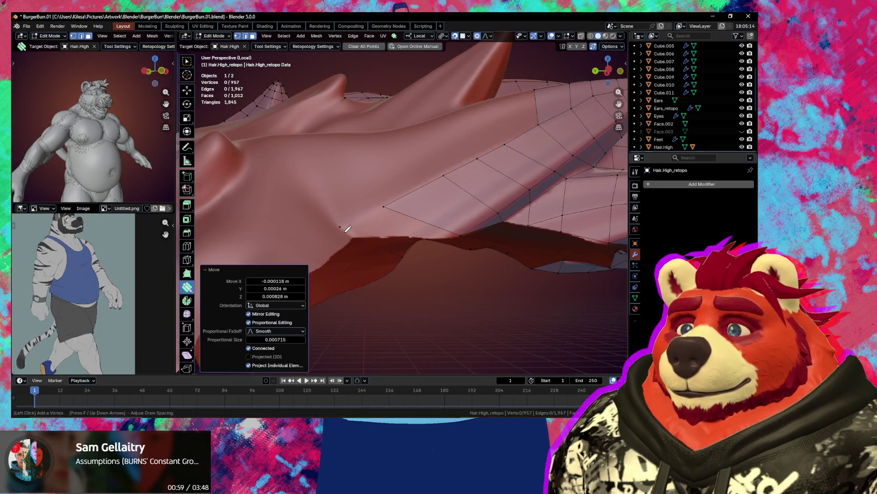
left_click(395, 232)
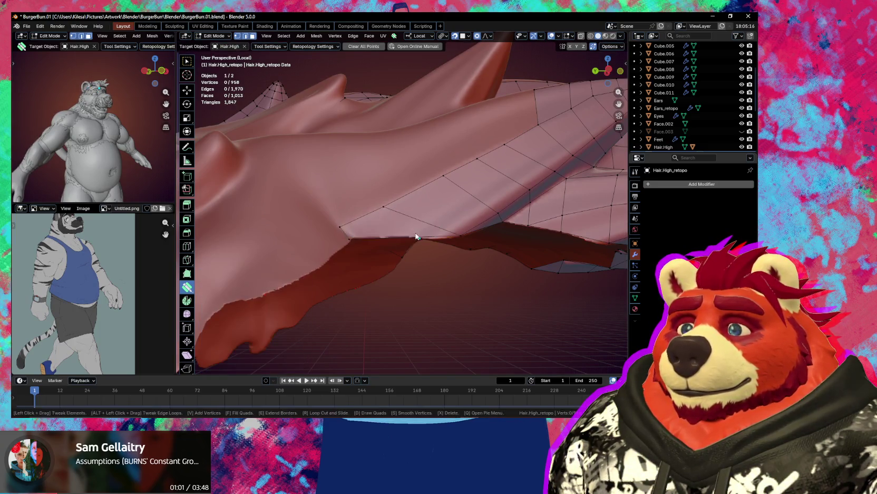
mouse_move(414, 235)
middle_mouse_down()
mouse_move(422, 270)
mouse_move(458, 249)
middle_mouse_up()
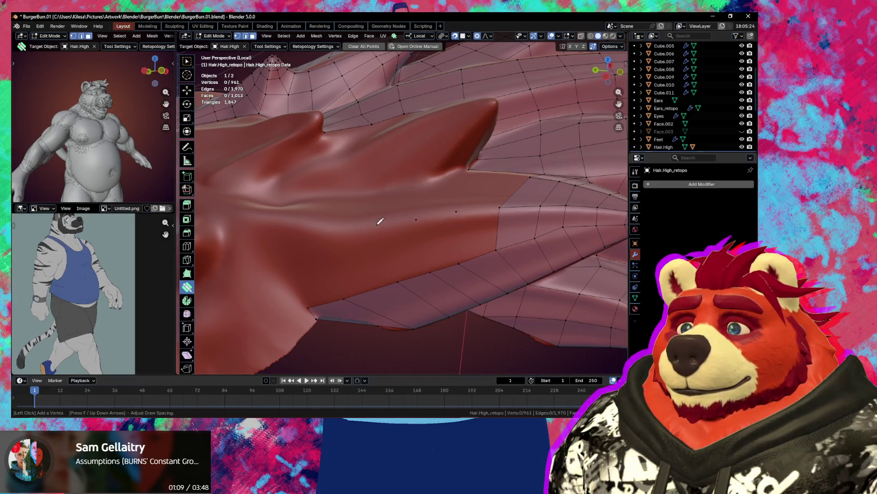
Build a strip of three quads toward the underside, fill the next gap, and raise an edge vertex.
mouse_move(380, 221)
middle_mouse_down()
mouse_move(373, 233)
mouse_move(495, 198)
middle_mouse_up()
left_click_drag(496, 198, 419, 233)
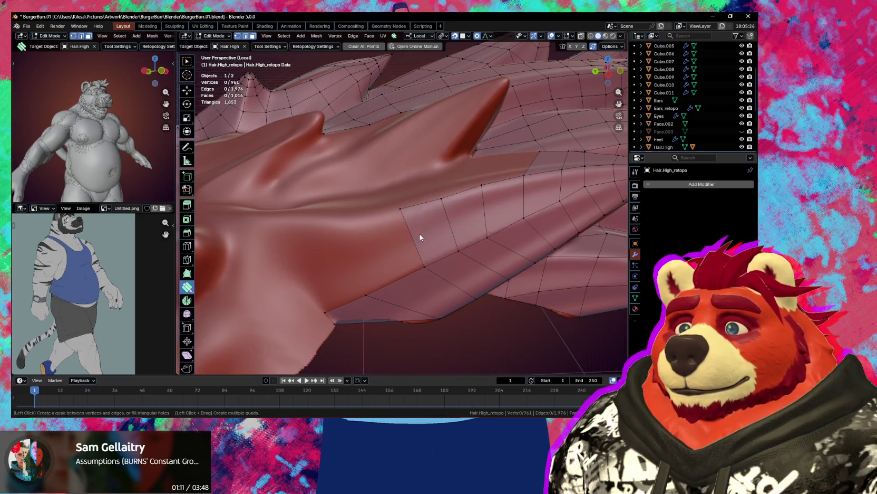
middle_click_drag(419, 237, 422, 239)
left_click(391, 204, "ctrl")
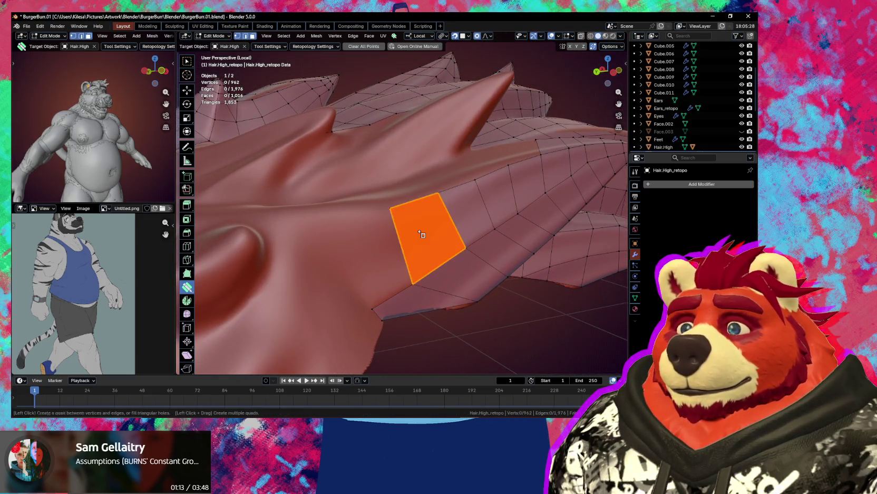
left_click(421, 234)
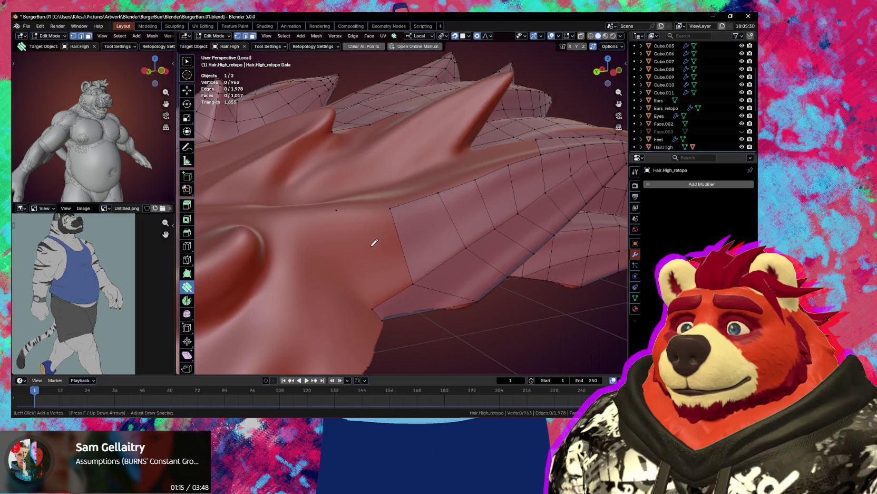
left_click(375, 246)
middle_click_drag(411, 264, 384, 264, "shift")
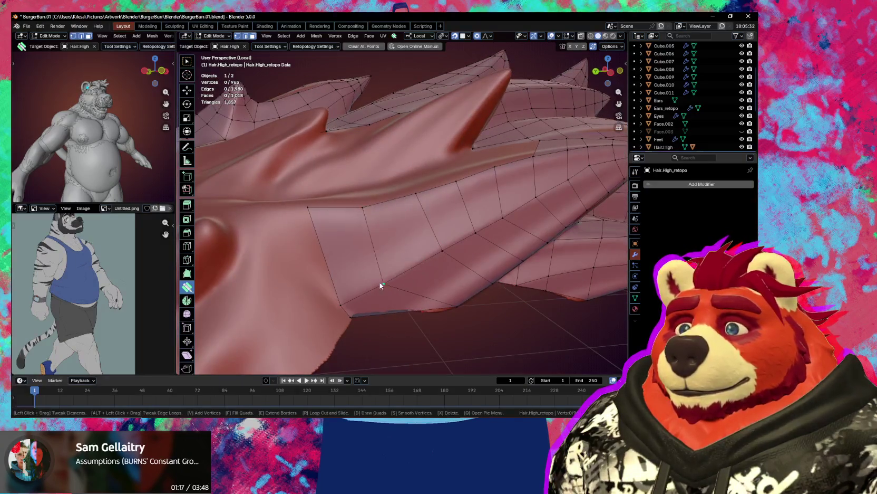
mouse_move(379, 282)
left_mouse_down()
mouse_move(386, 271)
mouse_move(328, 291)
left_mouse_up()
mouse_move(338, 293)
middle_mouse_down()
mouse_move(379, 330)
mouse_move(460, 274)
middle_mouse_up()
scroll(461, 275, "up", 3)
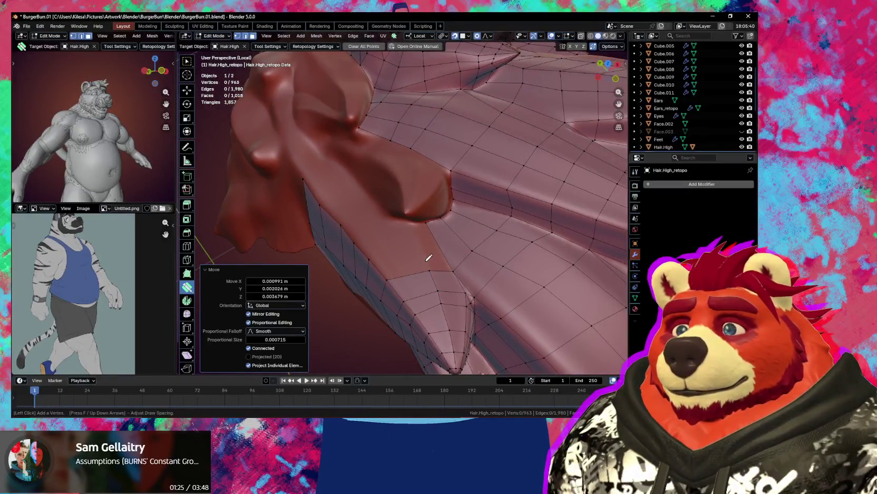
Fill the spike-base crease under the bump with new quads.
left_click(417, 244)
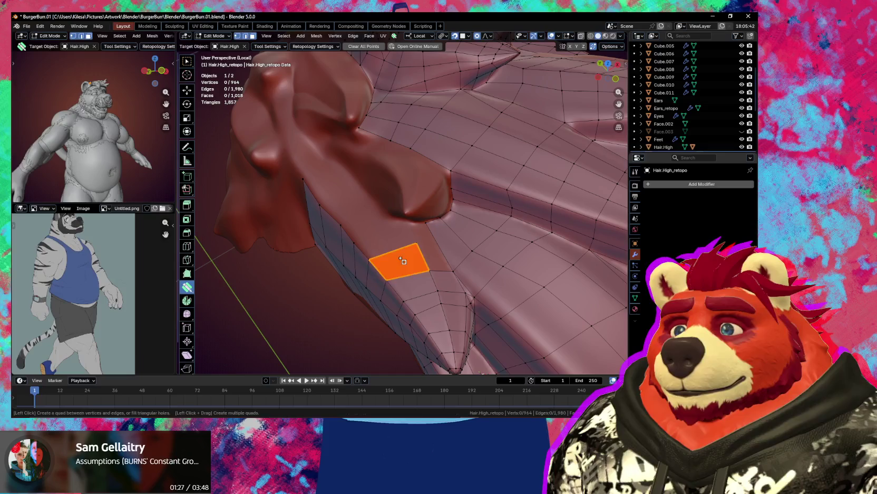
left_click(402, 260)
middle_click_drag(401, 260, 391, 241)
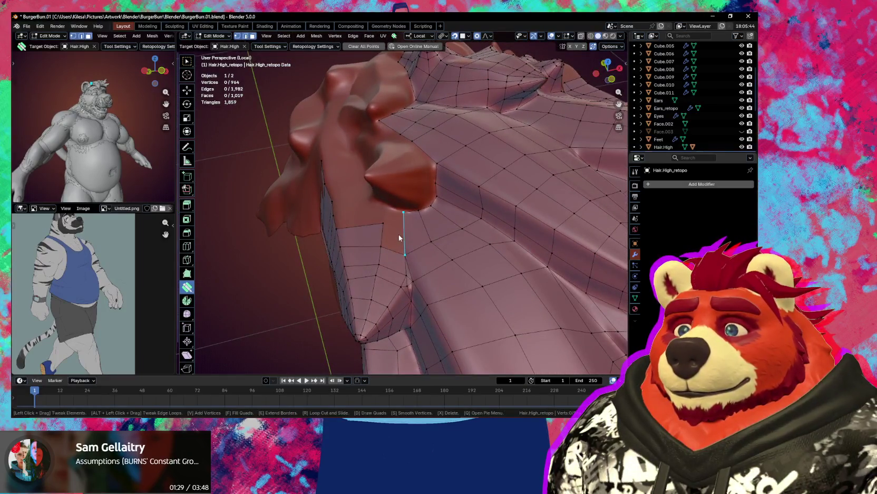
key("f")
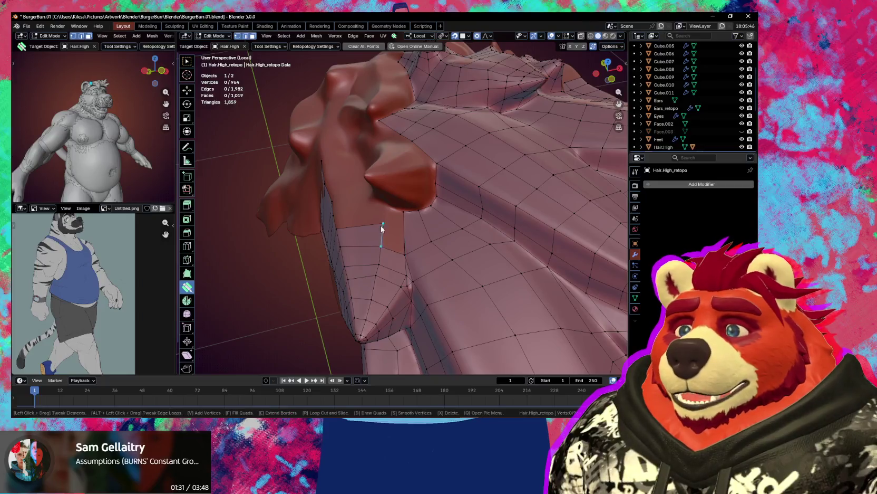
left_click_drag(382, 221, 384, 221)
mouse_move(385, 221)
middle_mouse_down()
mouse_move(411, 226)
mouse_move(439, 188)
middle_mouse_up()
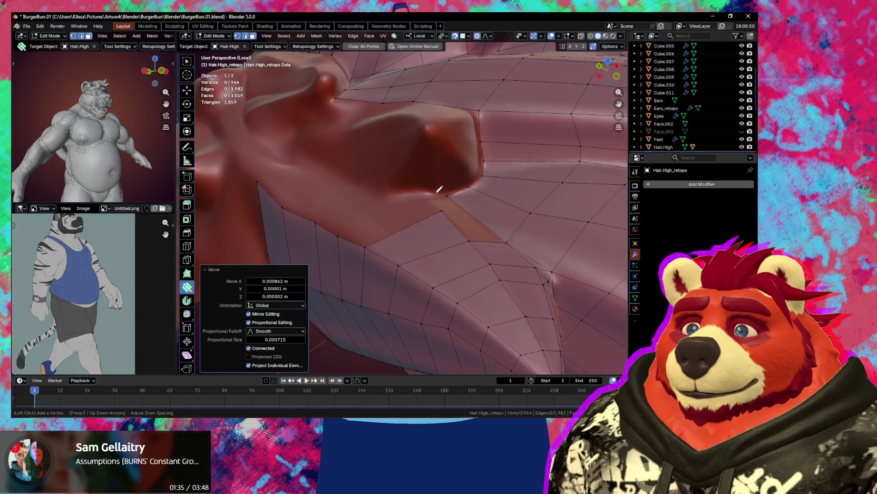
left_click(386, 194)
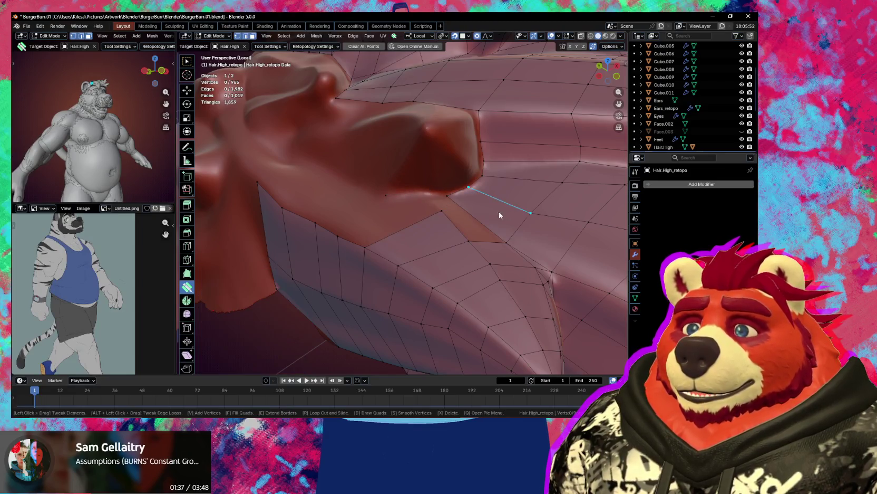
mouse_move(443, 207)
middle_mouse_down()
mouse_move(449, 201)
mouse_move(432, 243)
mouse_move(371, 224)
mouse_move(381, 200)
mouse_move(391, 209)
middle_mouse_up()
left_click(453, 196)
key("f")
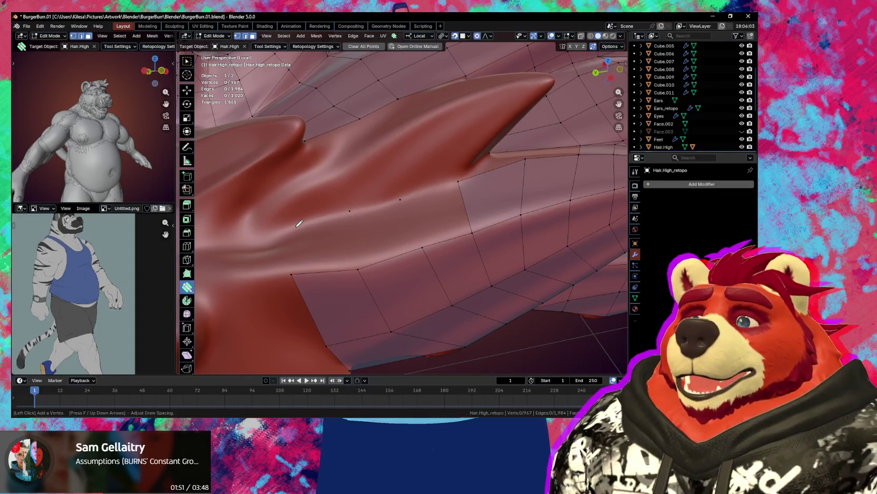
Add a vertex and fill the remaining crease gap with quads fitted to the surface.
mouse_move(418, 240)
middle_mouse_down()
mouse_move(422, 227)
mouse_move(396, 228)
middle_mouse_up()
left_click(422, 227)
left_click(320, 244)
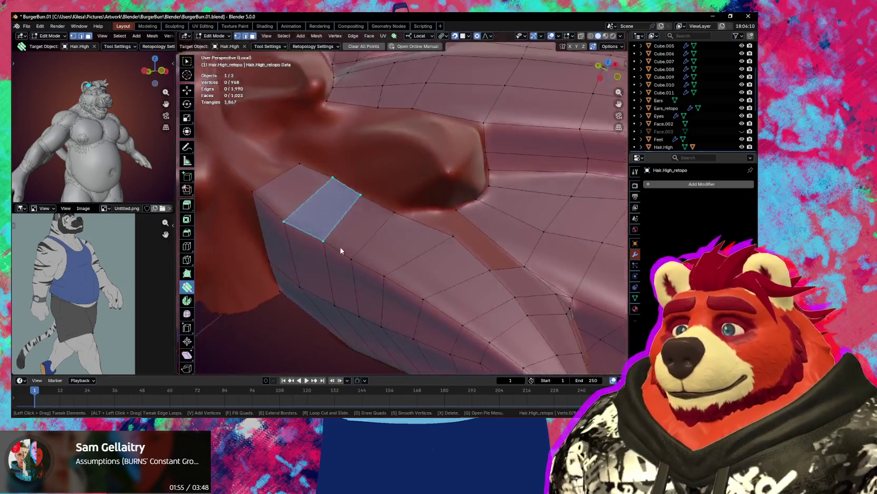
left_click_drag(396, 231, 389, 230)
mouse_move(389, 230)
middle_mouse_down()
mouse_move(488, 267)
mouse_move(420, 245)
mouse_move(424, 222)
middle_mouse_up()
left_click(421, 232)
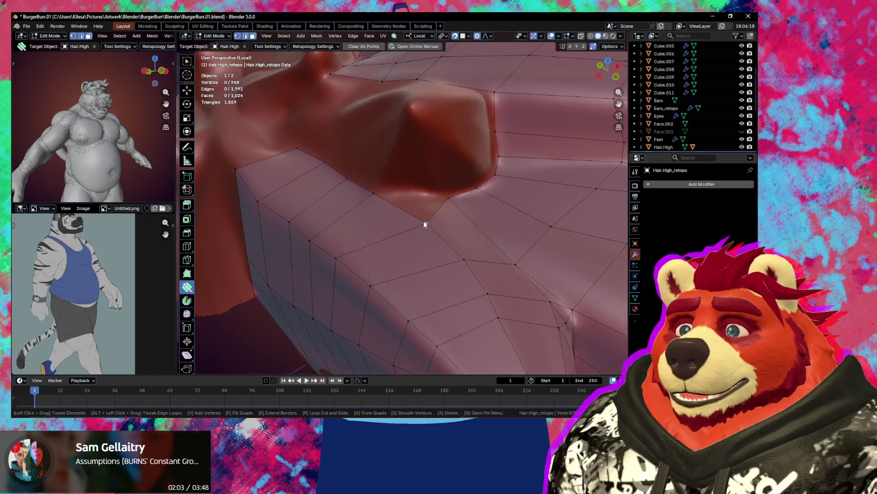
Extrude a triangle face from the edge out to the bump's corner.
scroll(422, 211, "up", 3)
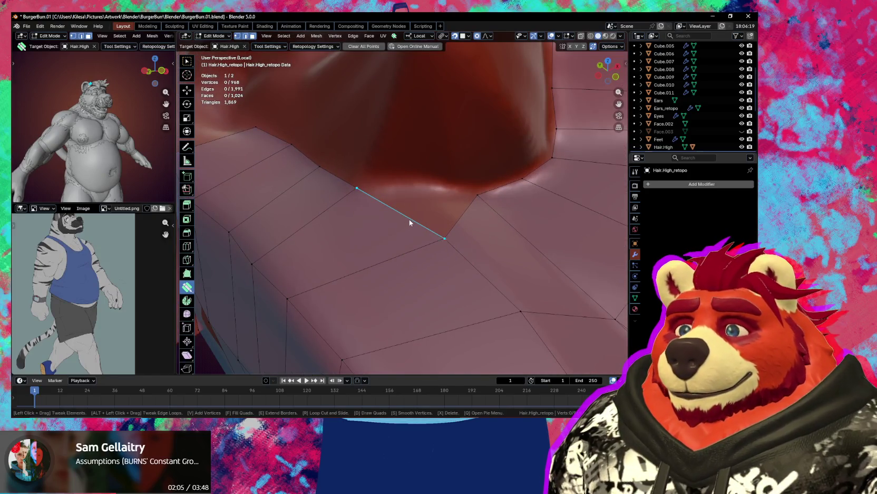
key("Tab")
key("Tab")
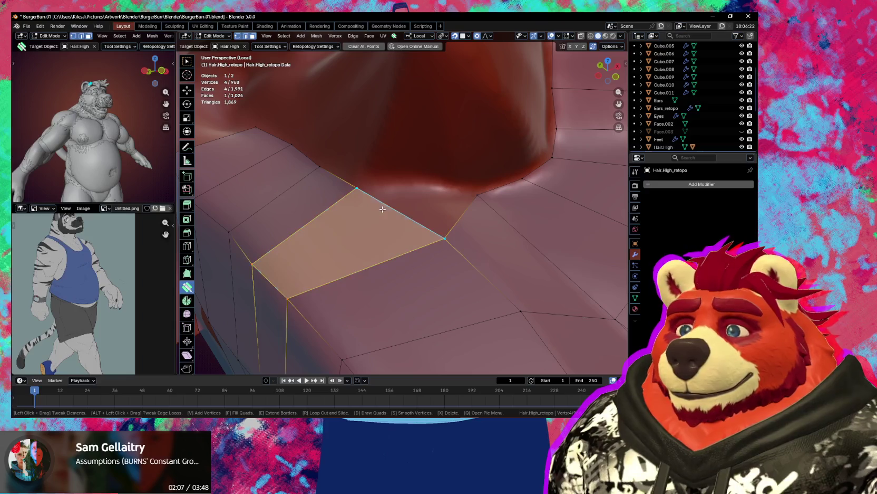
left_click_drag(387, 208, 462, 215)
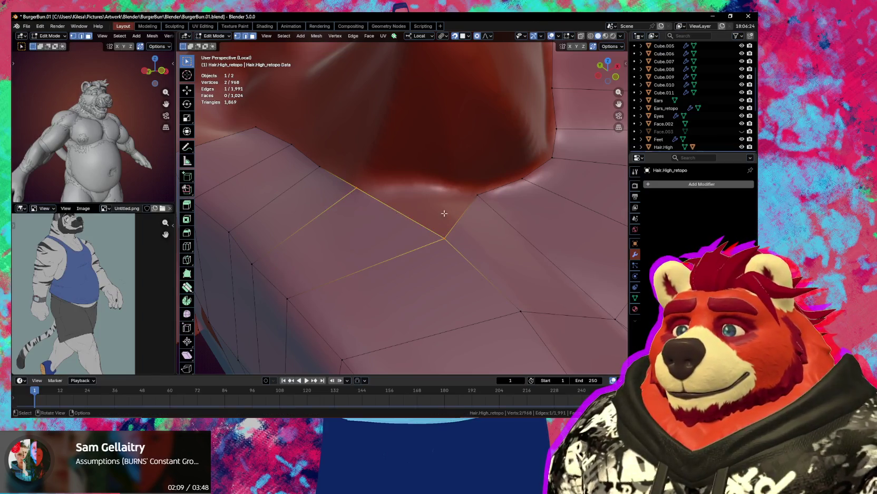
mouse_move(462, 216)
middle_mouse_down()
mouse_move(463, 206)
mouse_move(438, 201)
middle_mouse_up()
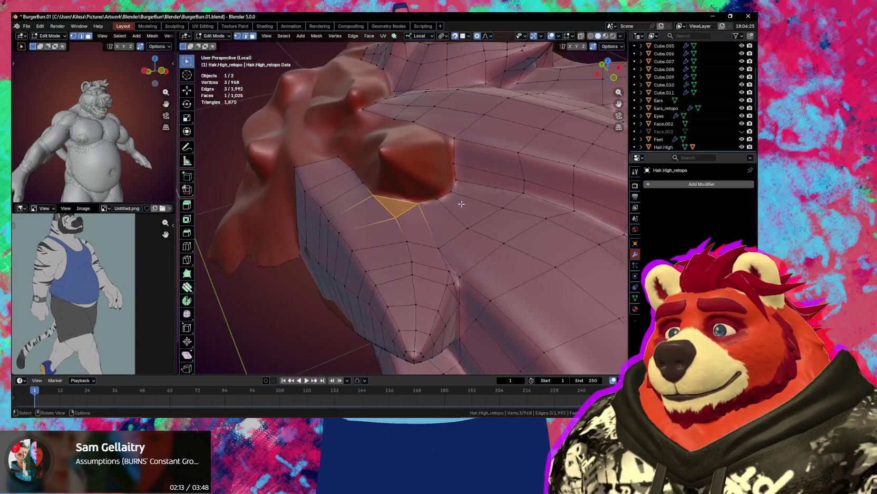
Slide a spike-base vertex along the sculpted surface.
left_click(429, 199)
left_click_drag(429, 199, 427, 196)
mouse_move(427, 196)
middle_mouse_down()
mouse_move(415, 226)
mouse_move(409, 160)
mouse_move(401, 182)
middle_mouse_up()
key("shift+space")
scroll(413, 190, "up", 3)
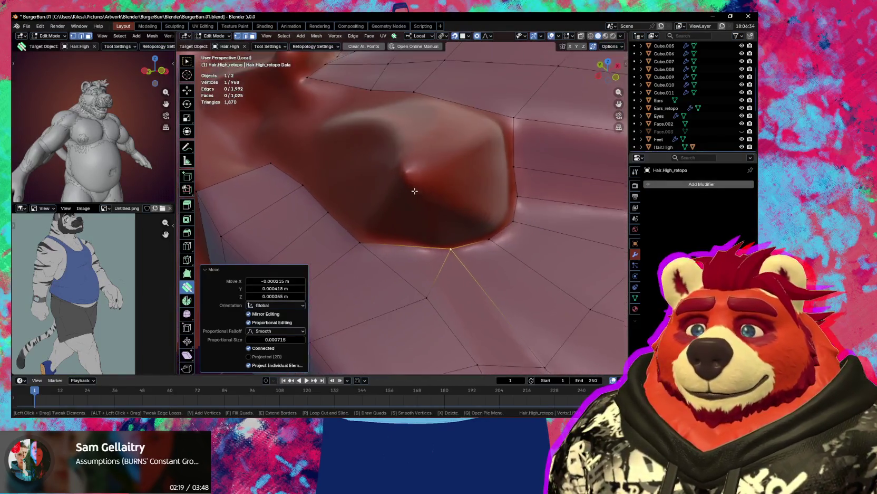
Place new vertices on the bump and fill the triangular hole with a face.
key("d")
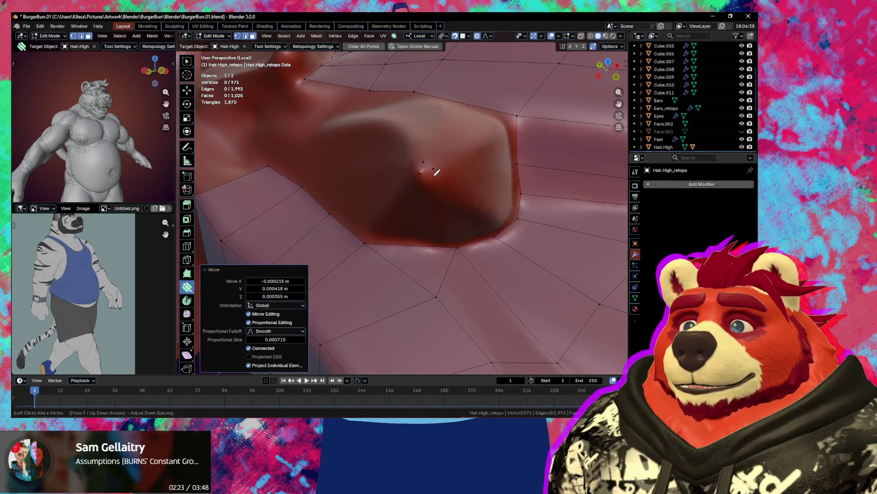
middle_click_drag(438, 176, 439, 191)
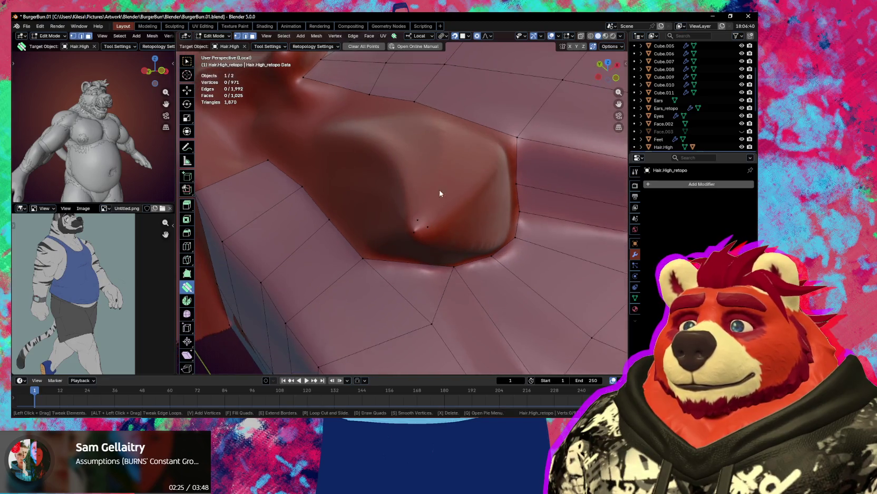
key("d")
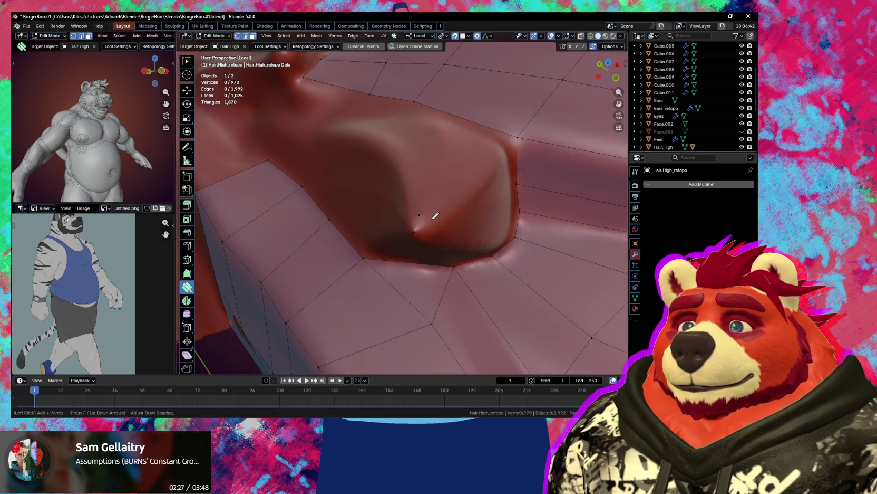
left_click(436, 232)
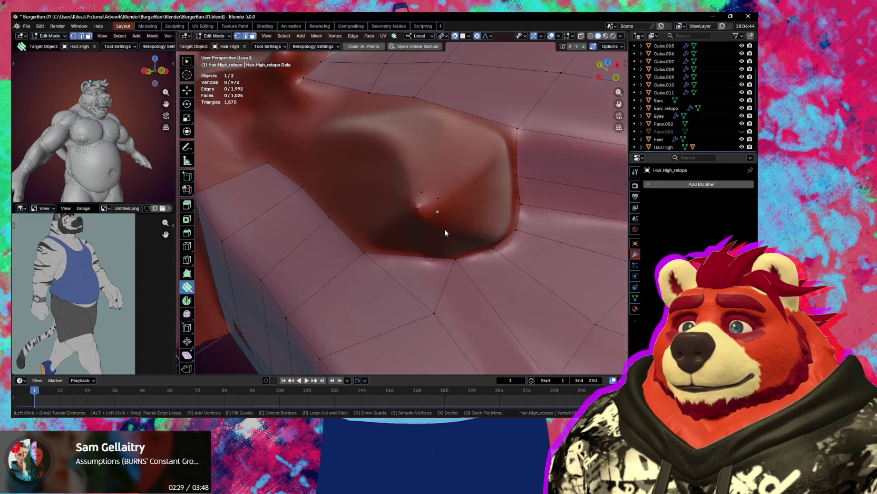
middle_click_drag(444, 230, 446, 157)
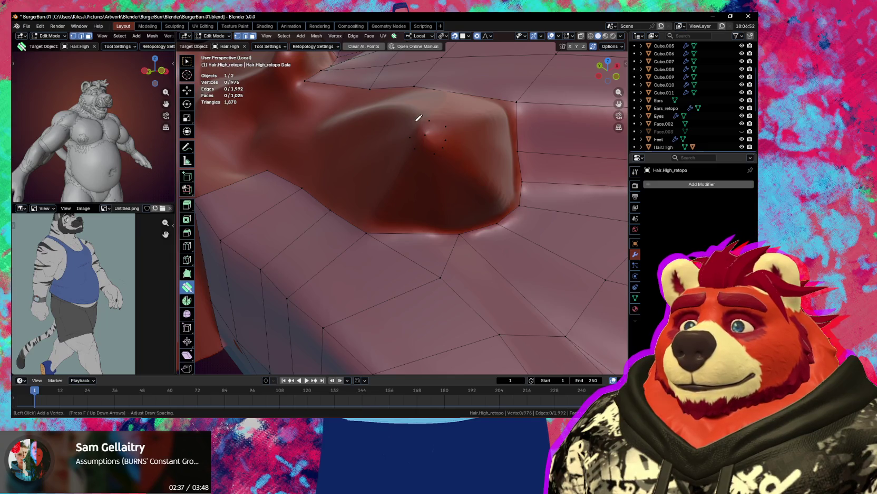
middle_click_drag(419, 117, 454, 134)
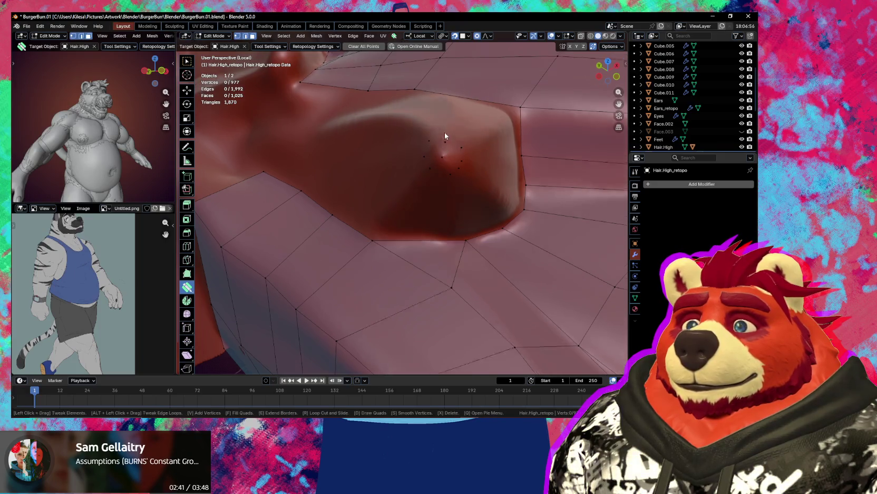
middle_click_drag(442, 135, 442, 208)
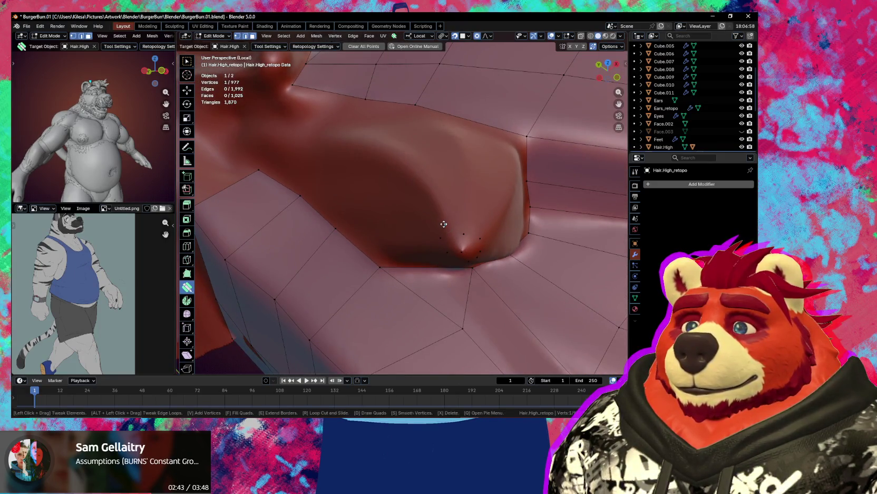
mouse_move(444, 223)
left_mouse_down()
mouse_move(447, 216)
mouse_move(454, 237)
left_mouse_up()
left_click(470, 249)
Fill faces around the bump tip to form a small hexagonal patch.
mouse_move(469, 249)
middle_mouse_down()
mouse_move(483, 138)
mouse_move(466, 176)
mouse_move(425, 165)
middle_mouse_up()
left_click(483, 117)
left_click(473, 110)
left_click_drag(417, 159, 423, 169)
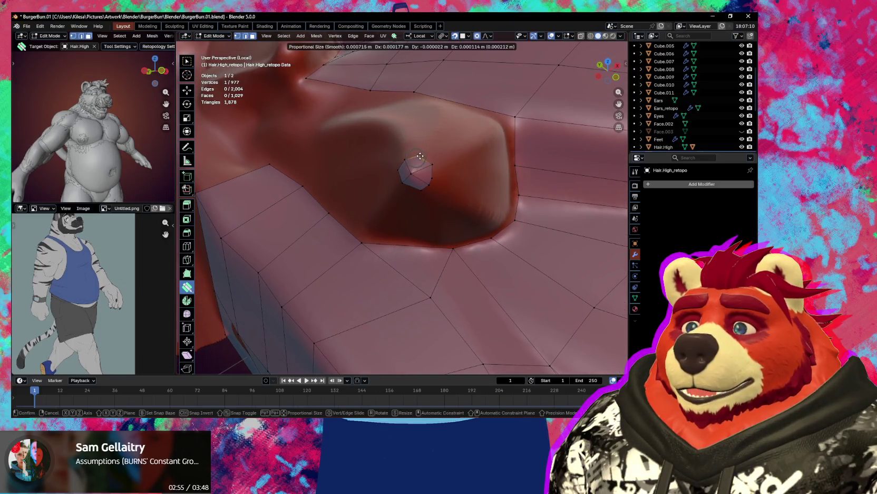
key("w")
left_click(413, 173)
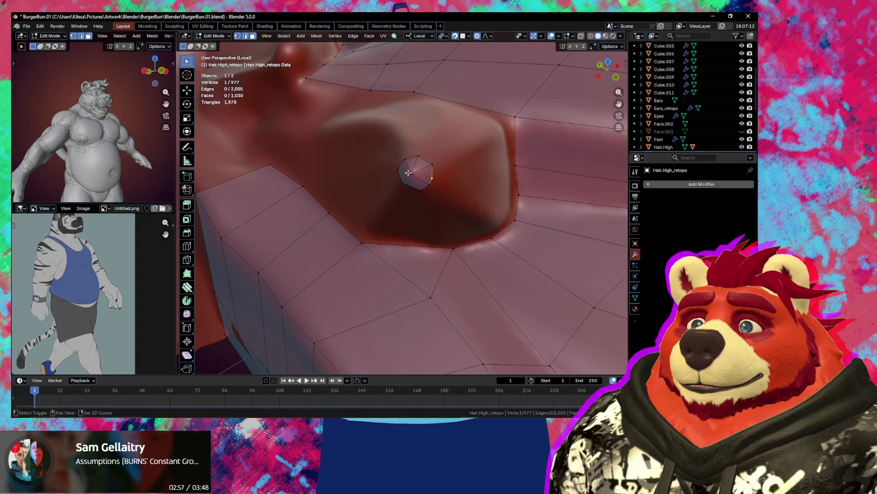
left_click(415, 187)
left_click(411, 174, "shift")
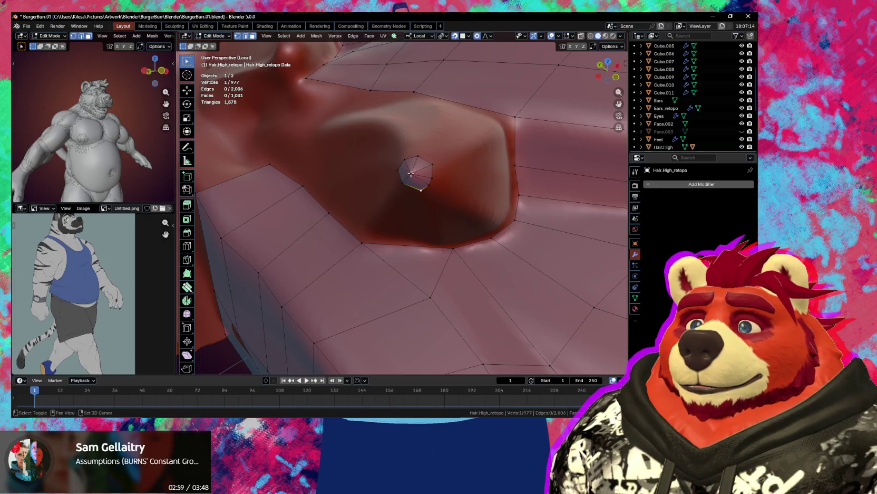
Grow a ring of faces around the hexagon and fit its vertices to the bump.
middle_click_drag(428, 174, 445, 153)
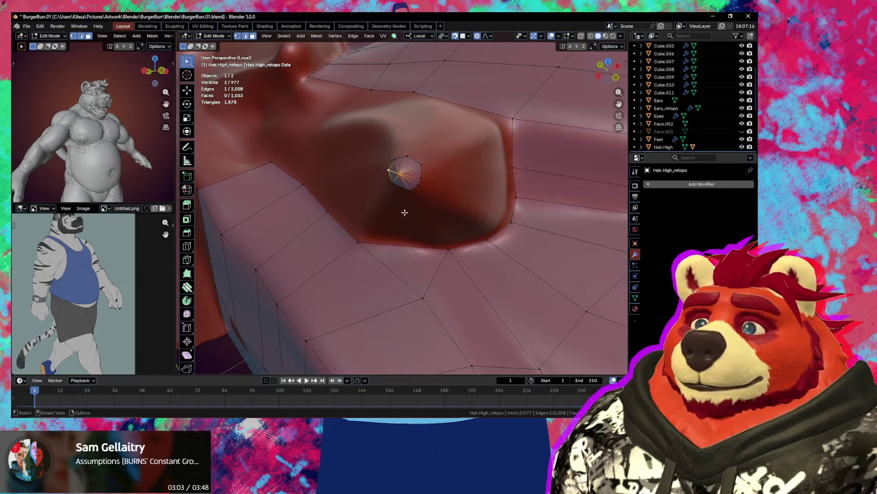
key("shift+space")
key("e")
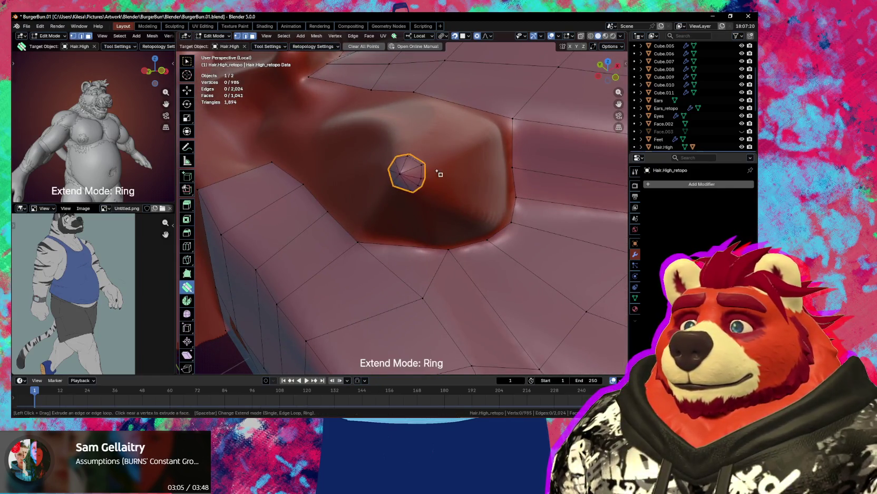
left_click(480, 176)
middle_click_drag(477, 183, 481, 180)
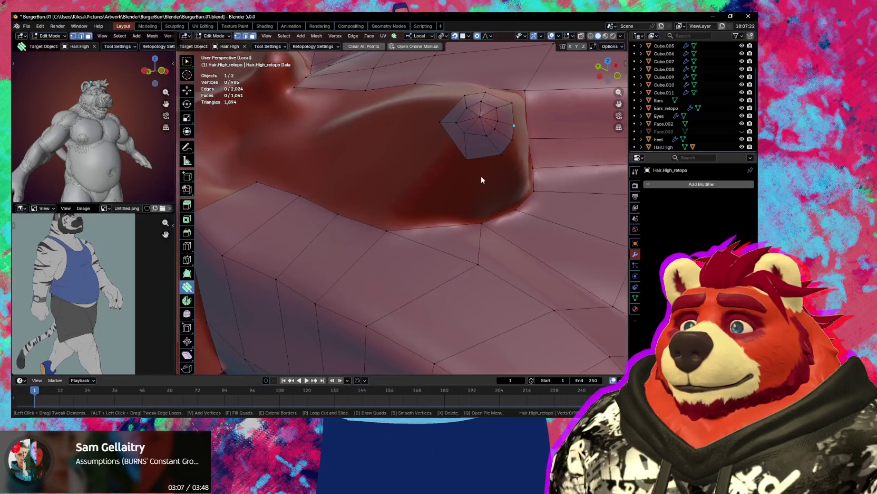
mouse_move(470, 160)
left_mouse_down()
mouse_move(447, 147)
mouse_move(440, 129)
left_mouse_up()
left_click_drag(464, 97, 463, 99)
middle_click_drag(456, 98, 457, 129)
left_click_drag(449, 162, 451, 164)
middle_click_drag(457, 169, 455, 172)
mouse_move(443, 178)
left_mouse_down()
mouse_move(425, 182)
mouse_move(446, 170)
mouse_move(416, 165)
mouse_move(427, 182)
mouse_move(445, 170)
left_mouse_up()
Add another ring outward and tweak its vertices to fit the bump.
key("space")
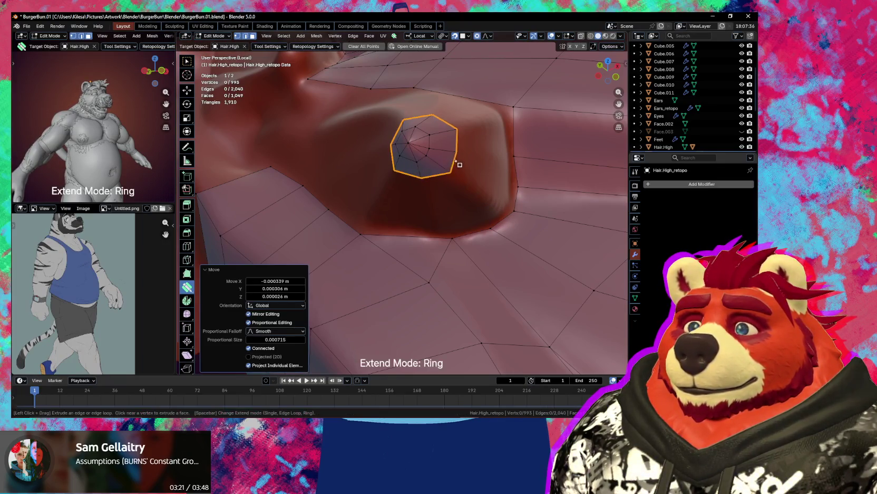
key("Escape")
middle_click_drag(479, 182, 489, 177)
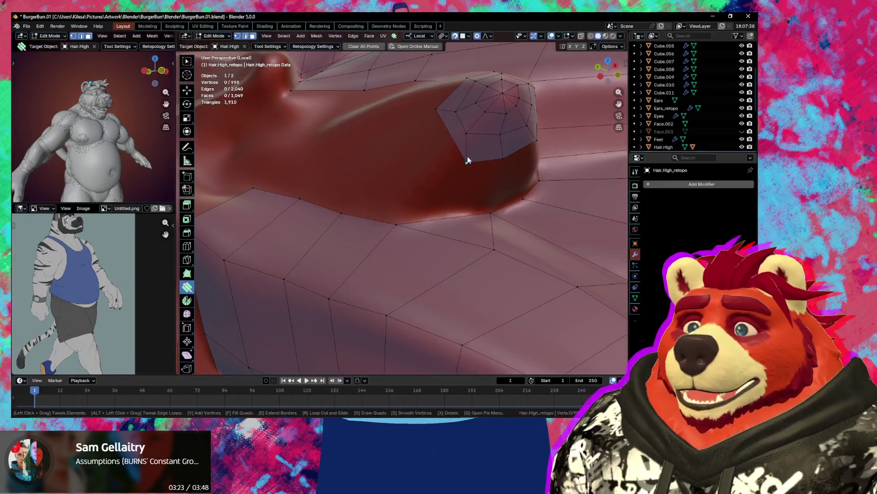
mouse_move(466, 165)
left_mouse_down()
mouse_move(452, 161)
mouse_move(439, 133)
left_mouse_up()
middle_click_drag(438, 133, 452, 173)
left_click_drag(476, 153, 467, 158)
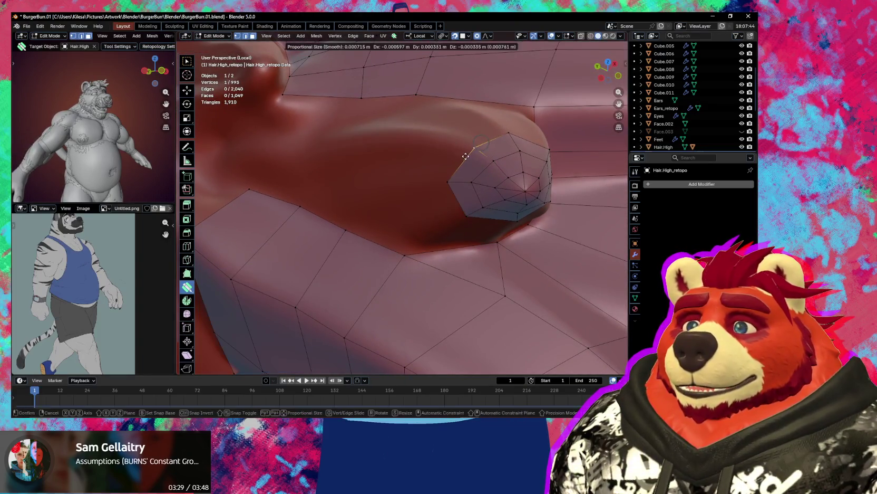
mouse_move(466, 159)
middle_mouse_down()
mouse_move(474, 161)
mouse_move(460, 155)
mouse_move(477, 161)
middle_mouse_up()
Extend a further ring around the patch and slide its rim vertices up the bump's sides.
key("e")
left_click(460, 153)
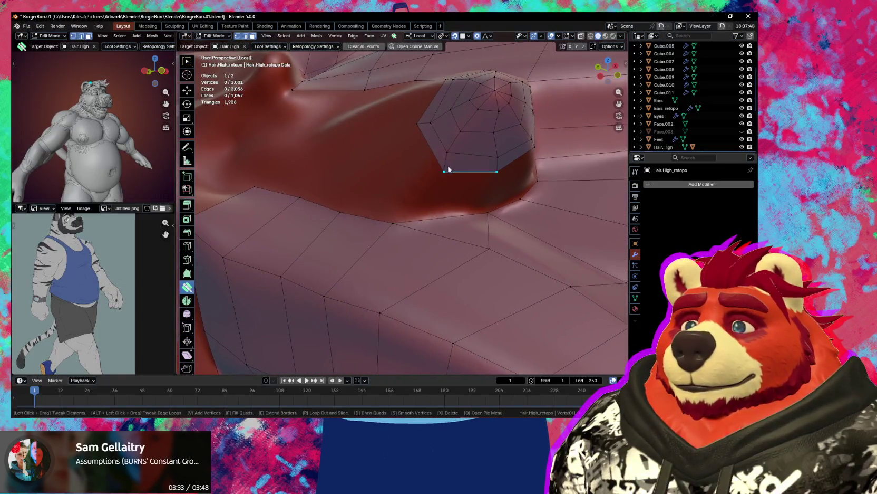
left_click_drag(435, 171, 433, 182)
middle_click_drag(433, 184, 430, 203)
mouse_move(428, 201)
left_mouse_down()
mouse_move(452, 168)
mouse_move(434, 166)
mouse_move(464, 169)
mouse_move(469, 159)
left_mouse_up()
middle_click_drag(470, 158, 484, 152)
mouse_move(484, 152)
left_mouse_down()
mouse_move(494, 156)
mouse_move(492, 174)
left_mouse_up()
middle_click_drag(492, 174, 462, 156)
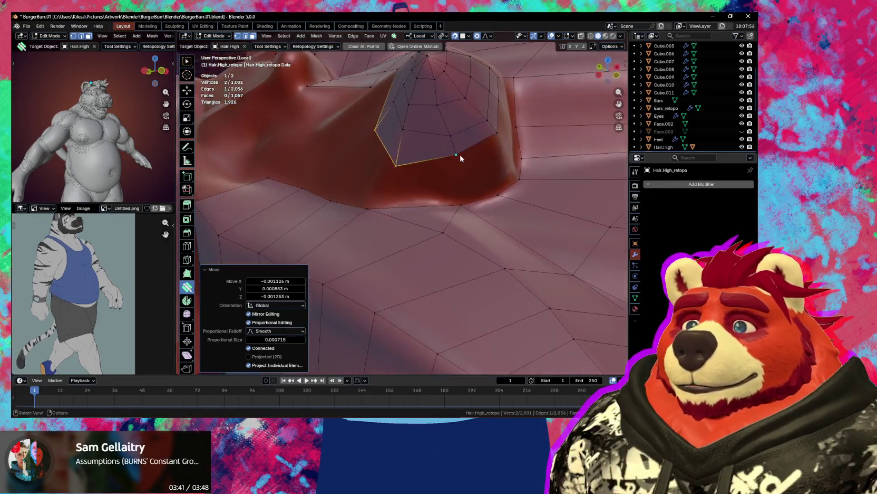
left_click_drag(456, 151, 461, 166)
mouse_move(462, 166)
middle_mouse_down()
mouse_move(479, 160)
mouse_move(372, 164)
middle_mouse_up()
mouse_move(373, 164)
left_mouse_down()
mouse_move(388, 122)
mouse_move(401, 136)
left_mouse_up()
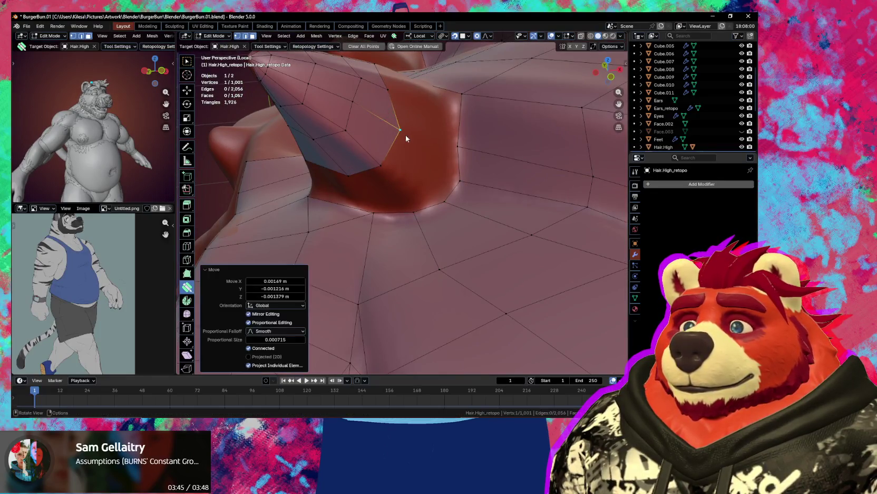
middle_click_drag(400, 136, 377, 185)
Tweak the patch's rim and top vertices to follow the spike surface.
left_click_drag(366, 216, 390, 196)
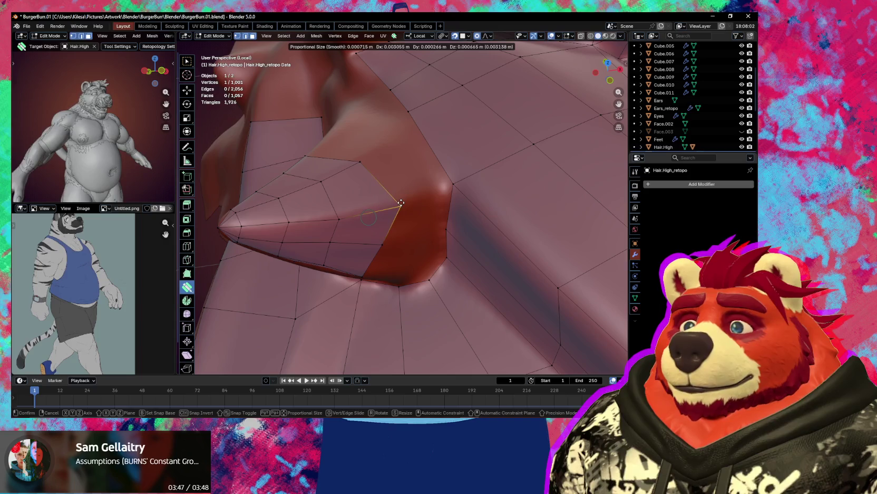
middle_click_drag(389, 196, 456, 191)
left_click_drag(466, 184, 482, 183)
middle_click_drag(482, 184, 467, 192)
left_click_drag(466, 192, 476, 204)
mouse_move(477, 206)
middle_mouse_down()
mouse_move(465, 191)
mouse_move(444, 216)
mouse_move(454, 209)
middle_mouse_up()
left_click_drag(454, 209, 485, 188)
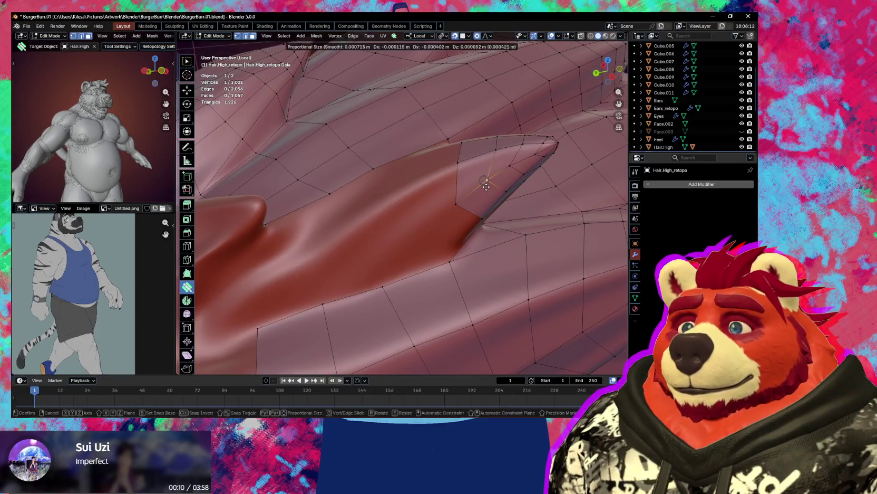
mouse_move(485, 188)
middle_mouse_down()
mouse_move(483, 229)
mouse_move(404, 178)
mouse_move(420, 180)
mouse_move(431, 209)
mouse_move(414, 200)
mouse_move(427, 212)
middle_mouse_up()
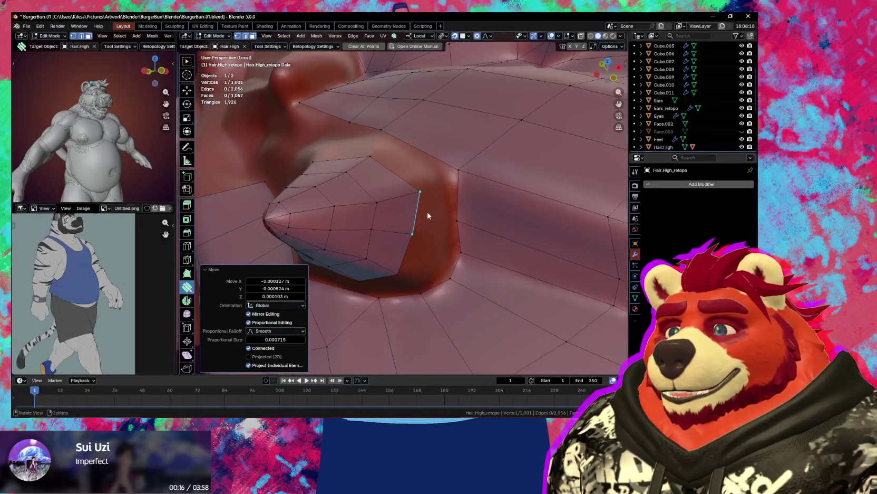
Grow a new ring of faces off the spike's boundary loop.
key("space")
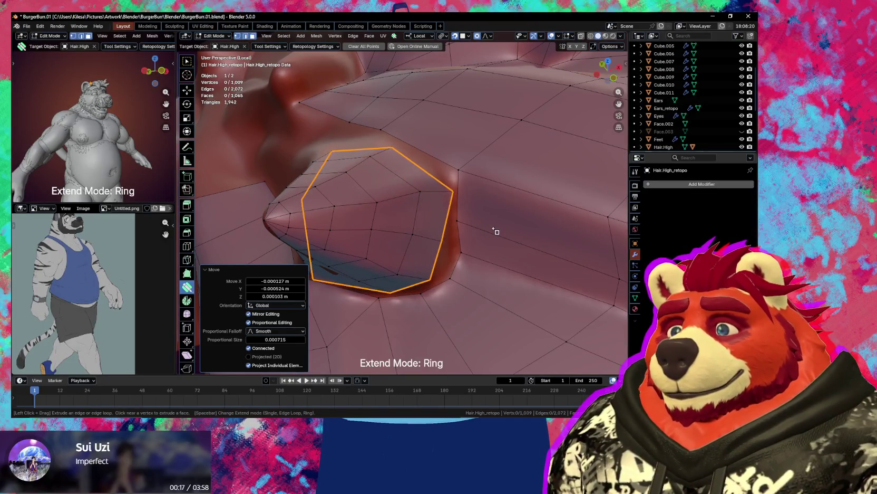
left_click_drag(495, 231, 446, 238)
middle_click_drag(446, 238, 436, 223)
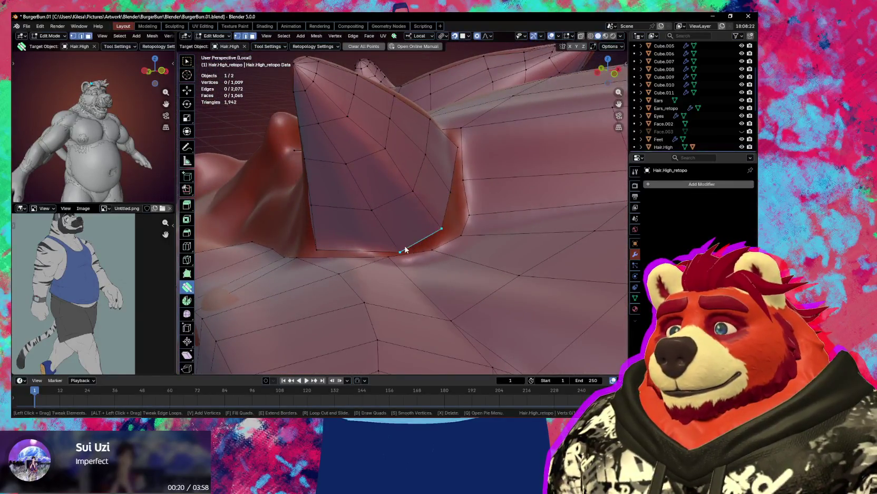
mouse_move(545, 163)
middle_mouse_down()
mouse_move(394, 268)
mouse_move(403, 270)
middle_mouse_up()
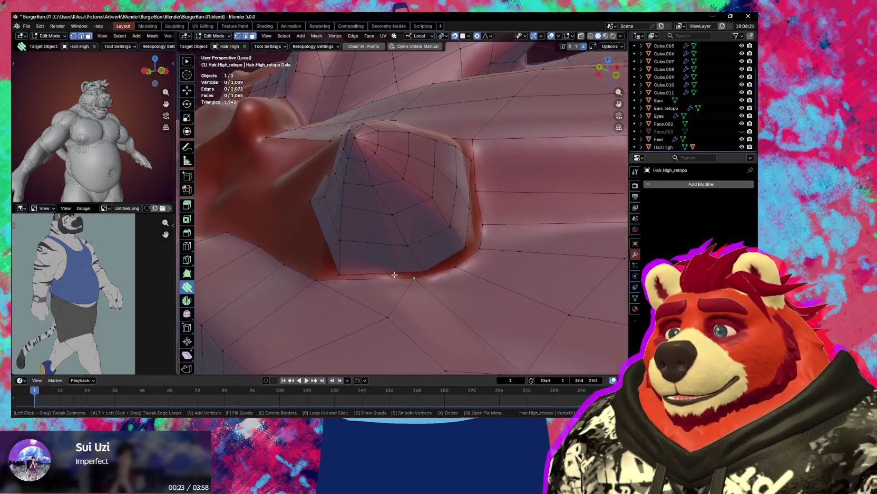
Move the boundary vertices and their neighbours onto the sculpt surface.
left_click(345, 276)
middle_click_drag(340, 277, 340, 278)
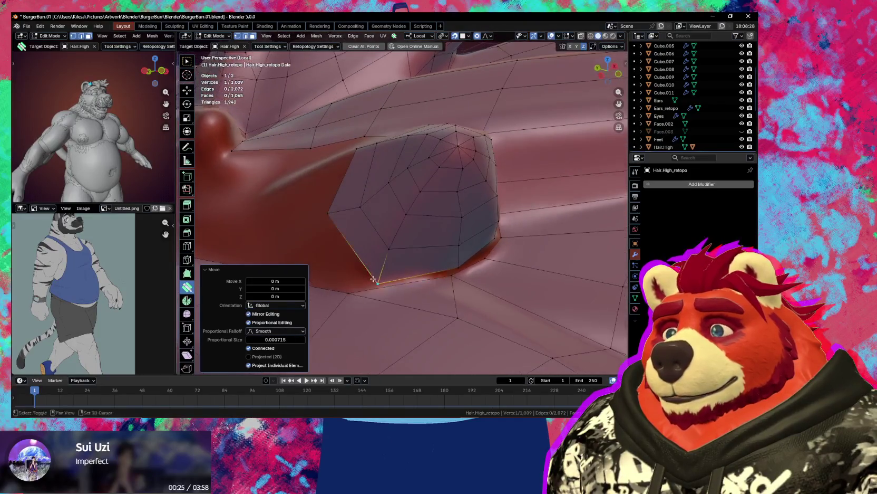
key("g")
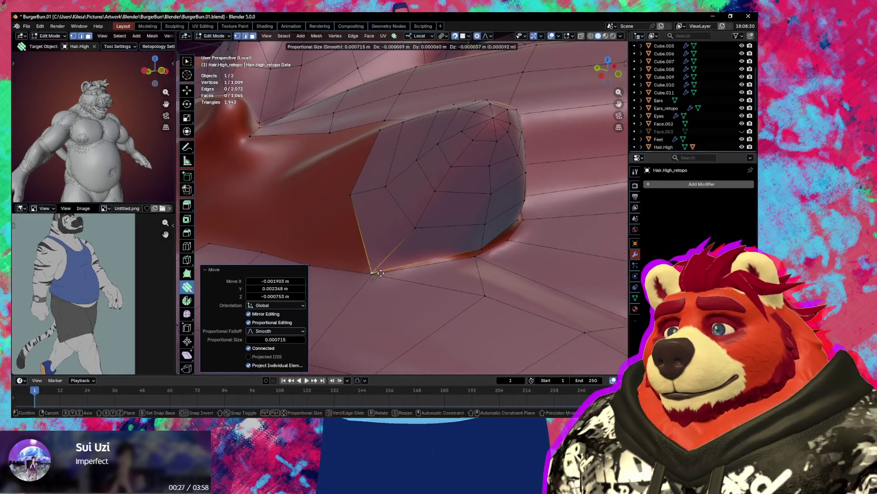
left_click(406, 268)
middle_click_drag(406, 268, 448, 249)
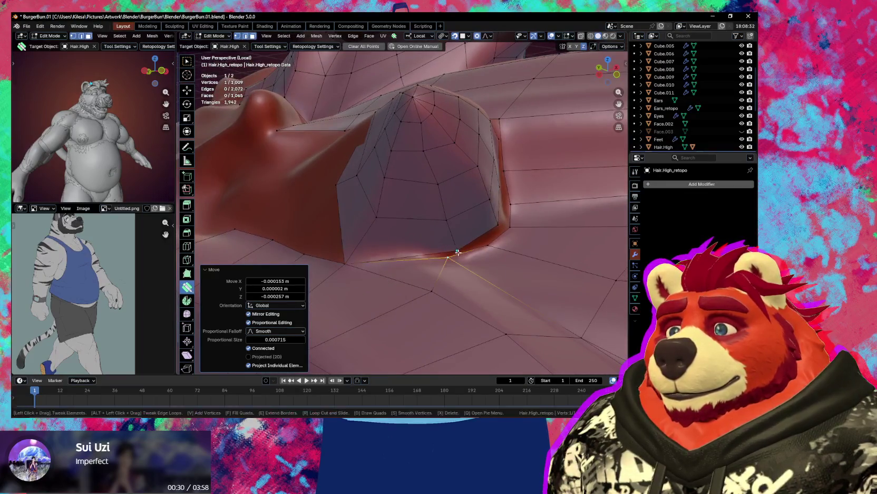
mouse_move(462, 247)
left_mouse_down()
mouse_move(453, 255)
mouse_move(453, 247)
left_mouse_up()
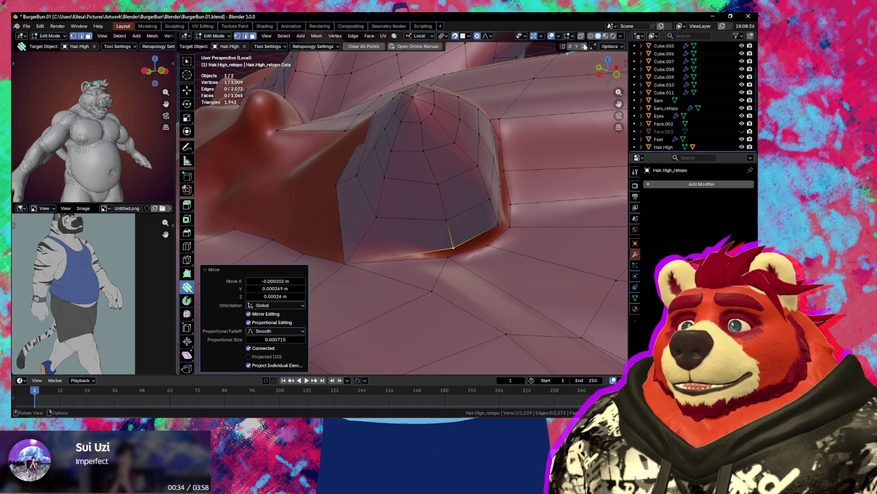
Merge three stray boundary vertices into their neighbours.
left_click_drag(347, 263, 347, 263)
left_click_drag(452, 248, 464, 260)
middle_click_drag(463, 259, 464, 245)
left_click_drag(462, 244, 466, 238)
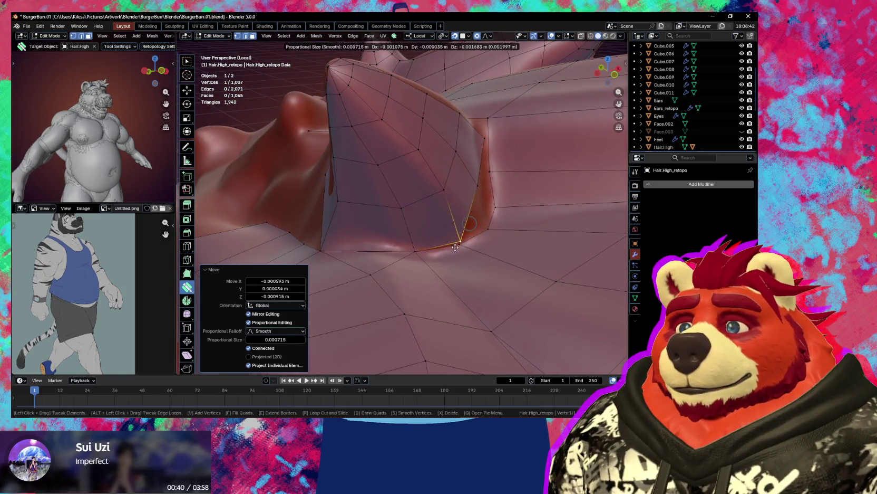
middle_click_drag(466, 238, 447, 239)
Pull a vertex down onto the spike base, then clear the selection.
left_click_drag(434, 202, 441, 256)
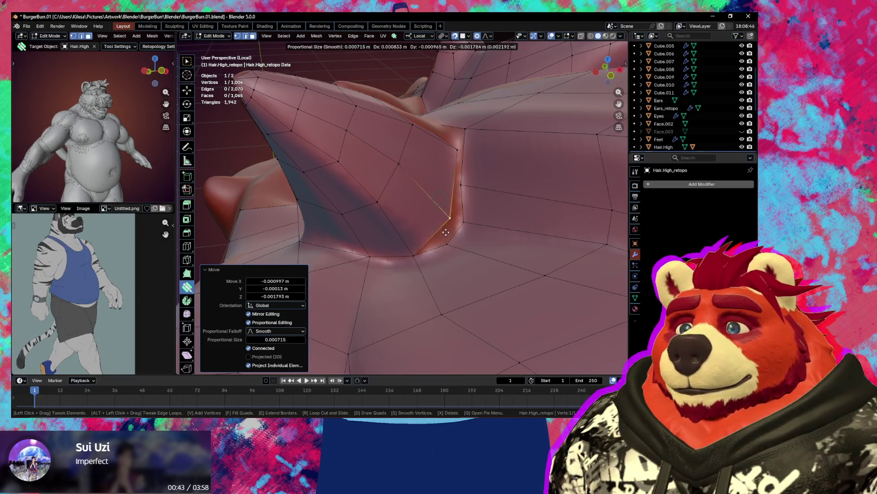
mouse_move(439, 221)
left_mouse_down()
mouse_move(440, 233)
mouse_move(433, 219)
left_mouse_up()
middle_click_drag(440, 225, 428, 219)
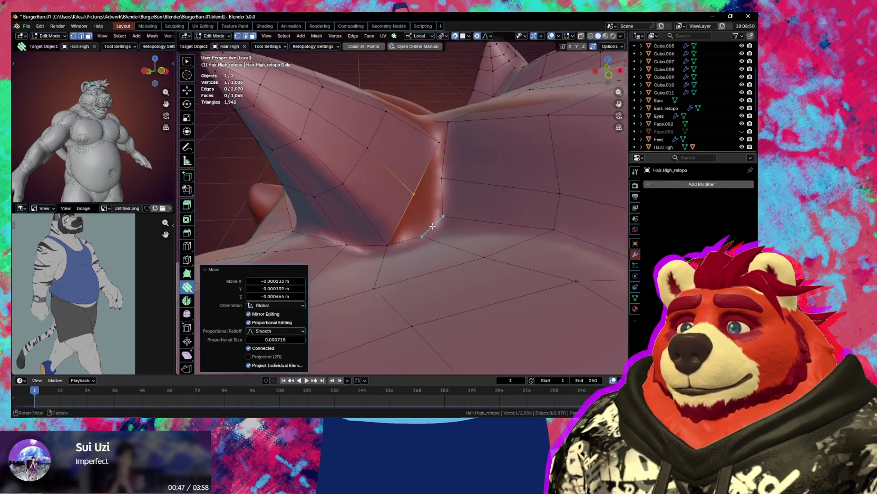
left_click(428, 219)
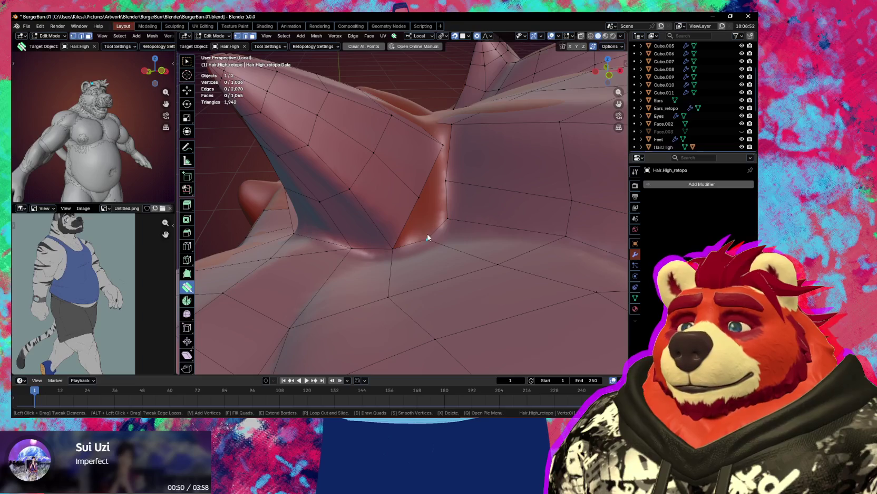
Fill two new quads at the spike base and pull their vertices into the crease.
left_click(418, 232)
middle_click_drag(434, 149, 416, 168)
left_click_drag(417, 169, 395, 157)
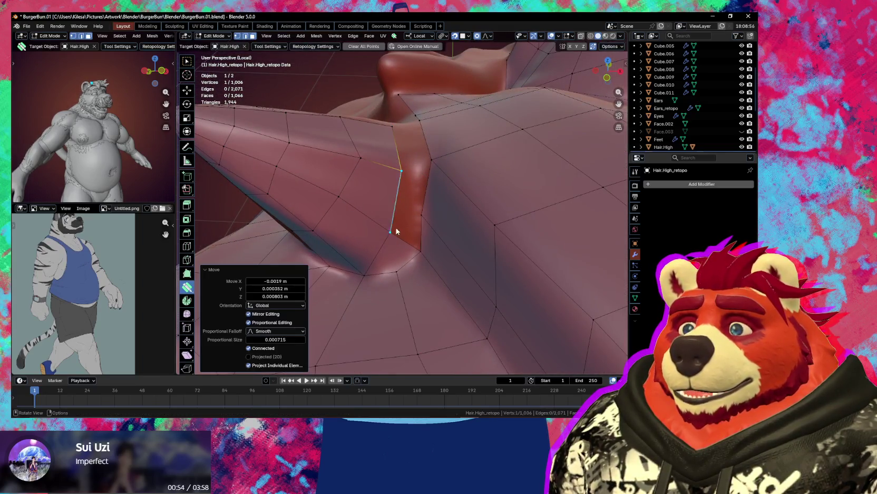
left_click(408, 220)
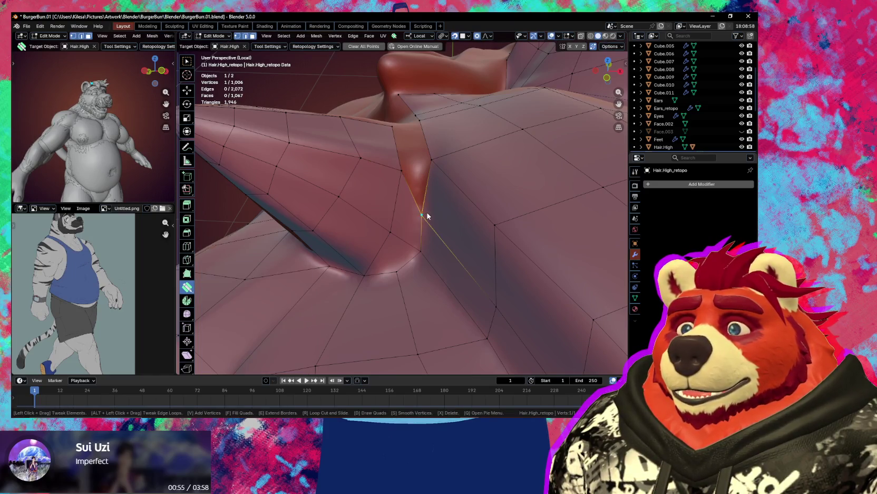
middle_click_drag(427, 211, 451, 192)
left_click_drag(450, 192, 454, 181)
mouse_move(455, 180)
middle_mouse_down()
mouse_move(437, 193)
mouse_move(443, 185)
middle_mouse_up()
Fill a face between two selected vertices in the crease.
key("w")
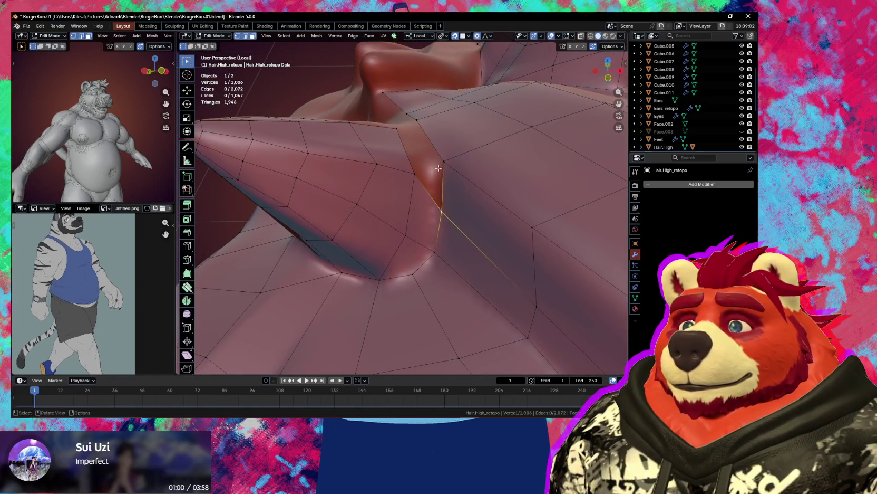
left_click(426, 189, "shift")
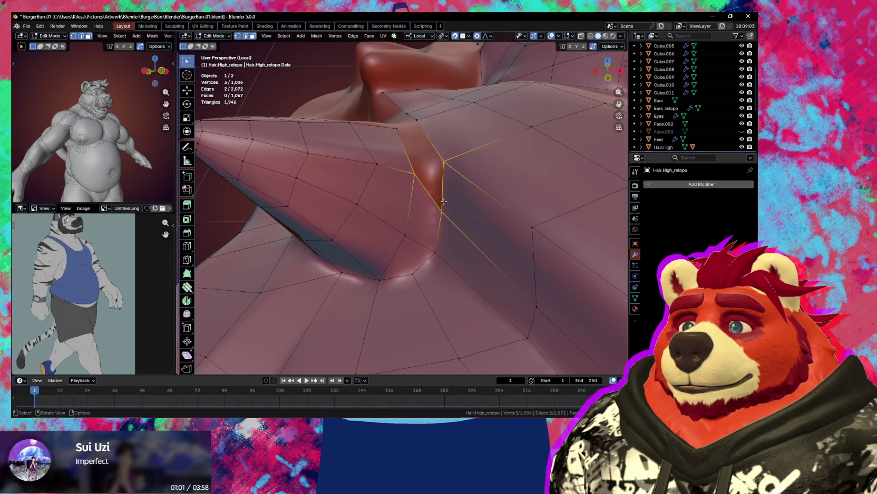
key("f")
middle_click_drag(443, 202, 425, 187)
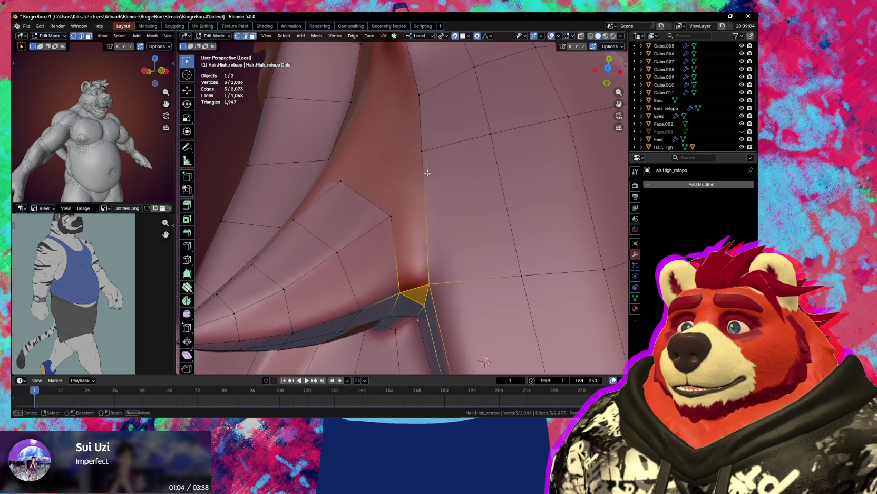
Slide a vertex down along the seam to fit the crease.
left_click_drag(422, 151, 424, 182)
middle_click_drag(425, 182, 481, 164)
left_click_drag(452, 178, 453, 182)
middle_click_drag(427, 209, 405, 224)
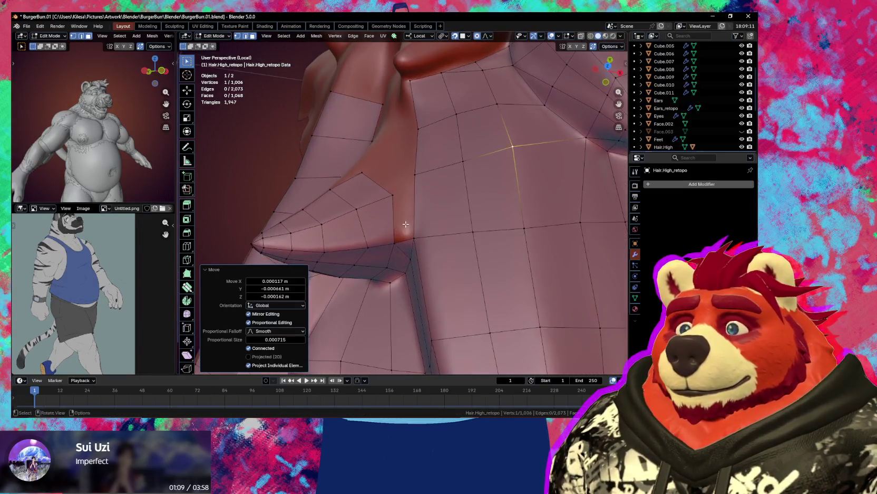
Fill a quad in the crease and tweak two vertices onto the fin surface.
key("w")
left_click(407, 219)
scroll(405, 211, "up", 2)
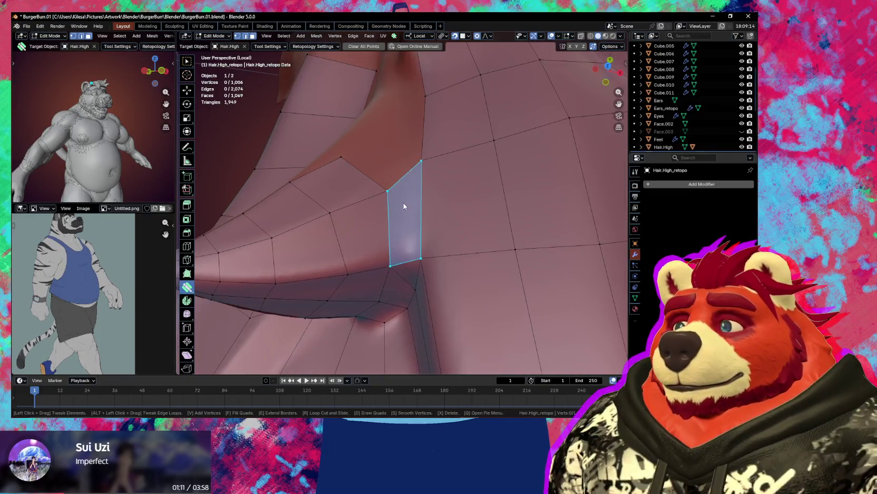
mouse_move(382, 145)
middle_mouse_down()
mouse_move(471, 174)
mouse_move(490, 196)
mouse_move(446, 172)
middle_mouse_up()
left_click_drag(442, 170, 448, 189)
left_click_drag(449, 228, 552, 149)
mouse_move(553, 146)
middle_mouse_down()
mouse_move(502, 163)
mouse_move(411, 226)
mouse_move(429, 200)
mouse_move(472, 222)
mouse_move(436, 229)
mouse_move(441, 198)
mouse_move(469, 204)
mouse_move(394, 170)
middle_mouse_up()
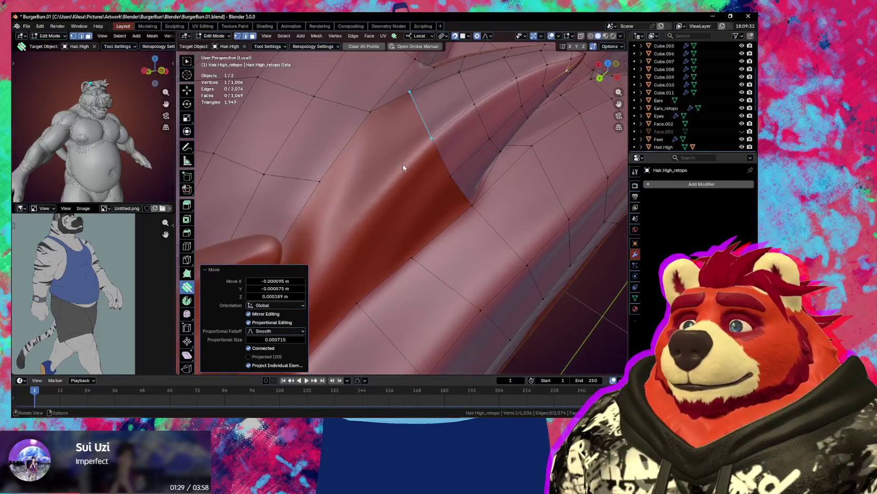
Add two quads along the fin and fill the remaining gap with faces.
key("alt+a")
middle_click_drag(402, 189, 441, 197)
left_click(404, 152, "ctrl")
middle_click_drag(409, 172, 378, 185)
left_click(377, 184, "ctrl")
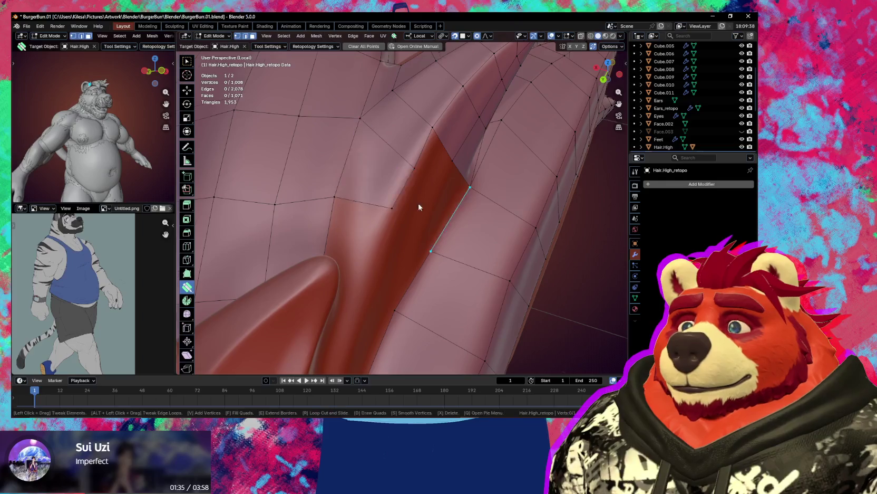
middle_click_drag(421, 205, 392, 172)
key("Return")
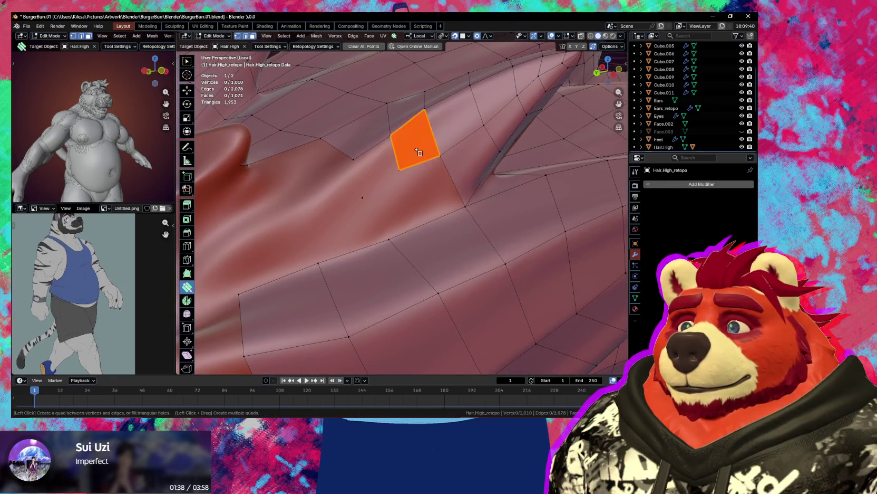
Cut a new edge loop across the hair strip and move it into place.
mouse_move(431, 213)
middle_mouse_down()
mouse_move(399, 185)
mouse_move(427, 221)
mouse_move(384, 198)
mouse_move(416, 220)
mouse_move(415, 238)
mouse_move(372, 243)
mouse_move(352, 261)
middle_mouse_up()
key("r")
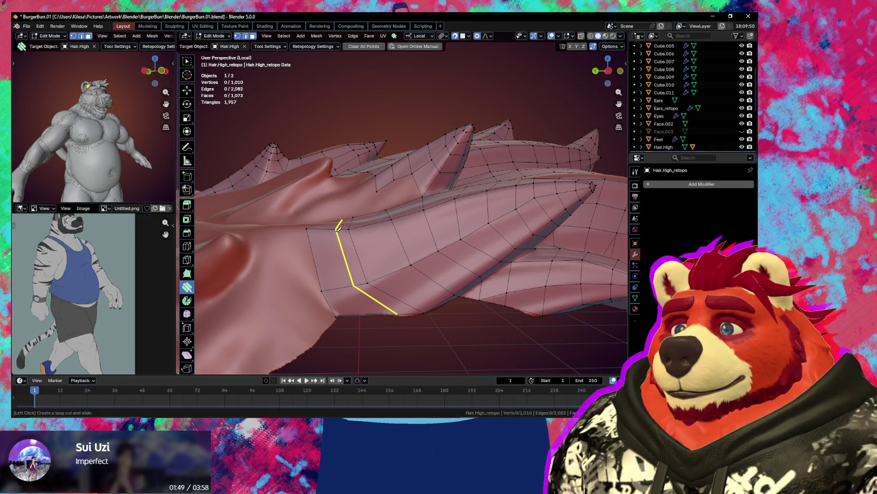
left_click(352, 248)
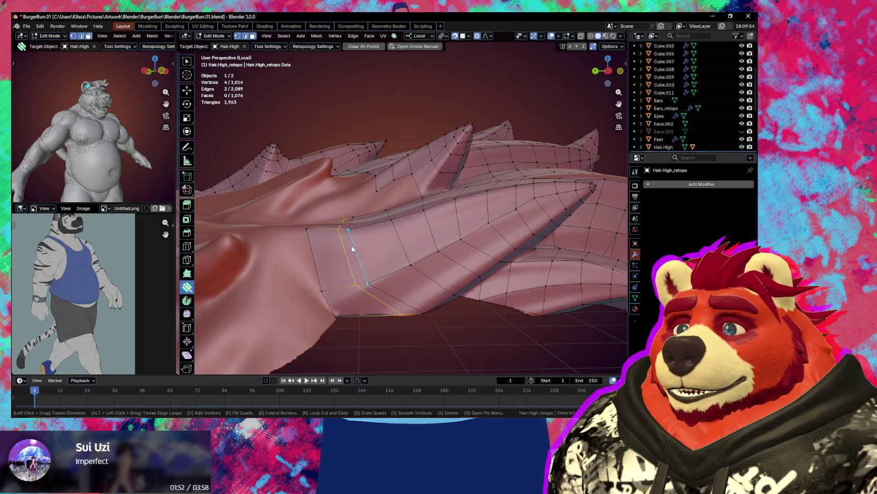
middle_click_drag(359, 250, 359, 258)
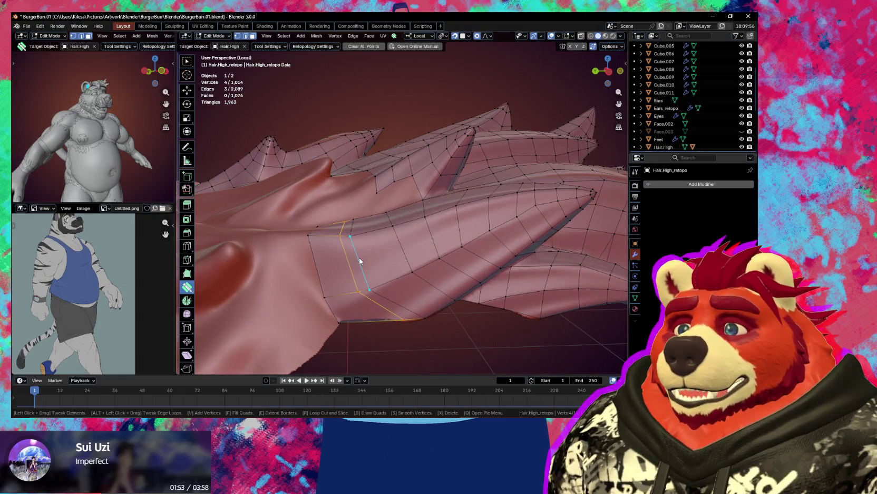
key("g")
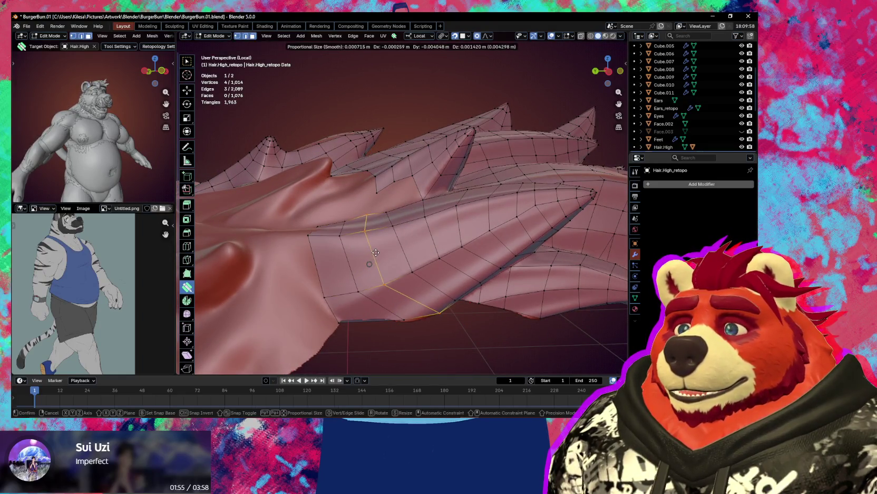
left_click(377, 256)
mouse_move(392, 245)
middle_mouse_down()
mouse_move(416, 270)
mouse_move(379, 255)
mouse_move(389, 276)
mouse_move(392, 239)
middle_mouse_up()
Reposition the loop's vertices and upright edge onto the sculpt.
left_click(411, 268)
key("g")
left_click(403, 262)
left_click(378, 254, "shift")
key("g")
left_click(387, 272)
key("g")
left_click(407, 233)
Fit the remaining loop vertices onto the sculpt surface.
left_click(373, 240)
key("g")
left_click(391, 247)
key("g")
left_click(411, 269)
left_click(422, 288)
key("g")
left_click(424, 291)
middle_click_drag(425, 291, 407, 223)
key("g")
left_click(406, 221)
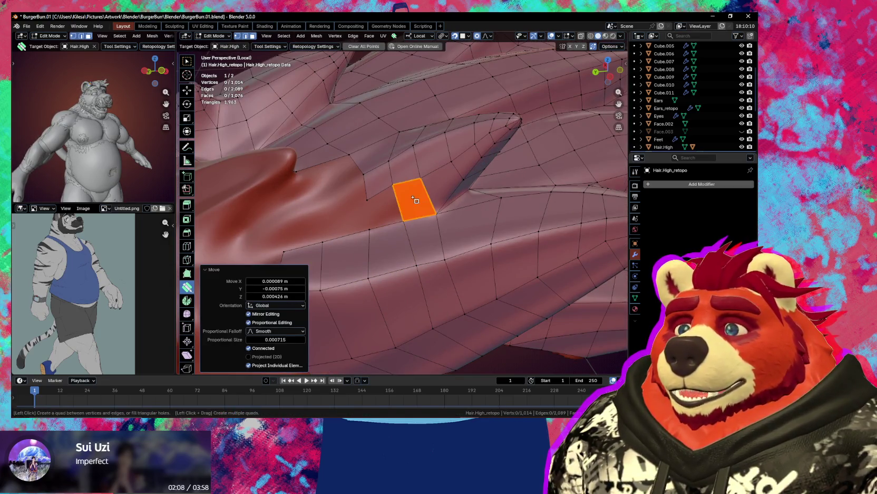
Fill a new quad in the gap and fit its edge and vertex to the sculpt.
left_click(379, 205)
middle_click_drag(378, 205, 370, 264)
left_click_drag(371, 262, 386, 258)
middle_click_drag(396, 257, 415, 181)
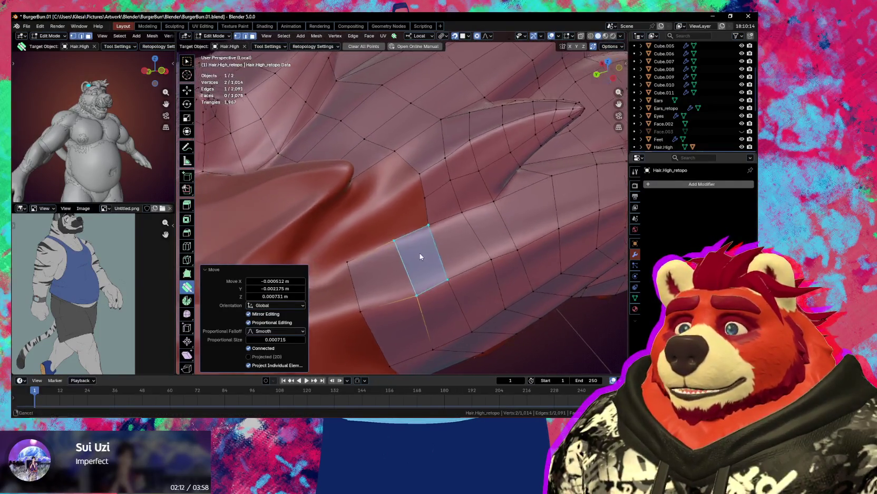
left_click_drag(421, 193, 412, 195)
mouse_move(411, 196)
middle_mouse_down()
mouse_move(385, 210)
mouse_move(390, 227)
middle_mouse_up()
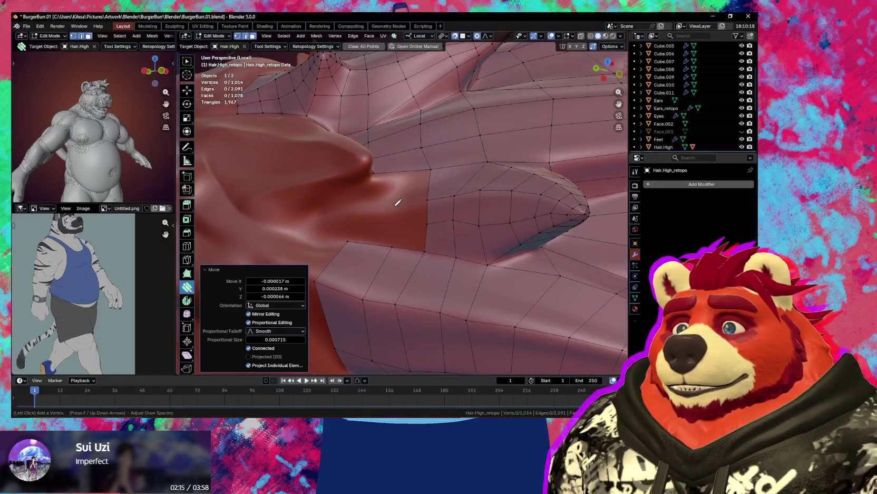
Add a loose vertex beside the bump, fill faces, and dissolve the leftover triangle edges.
left_click(349, 212)
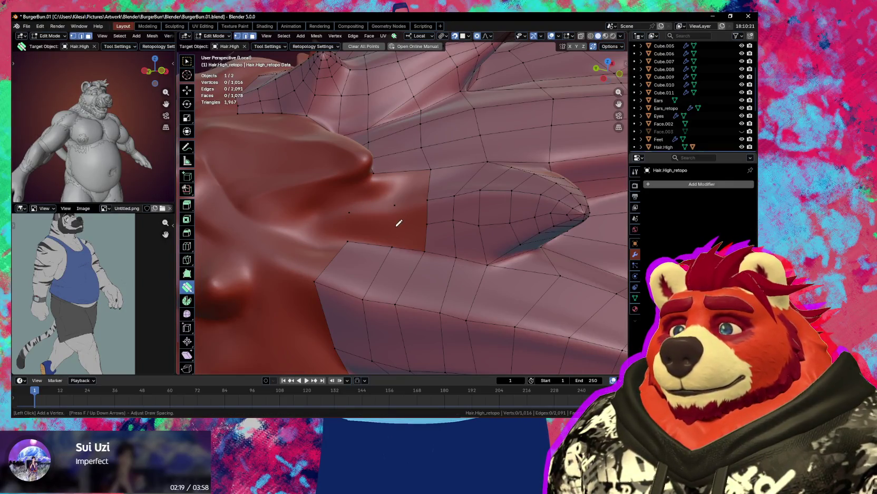
middle_click_drag(374, 235, 436, 221)
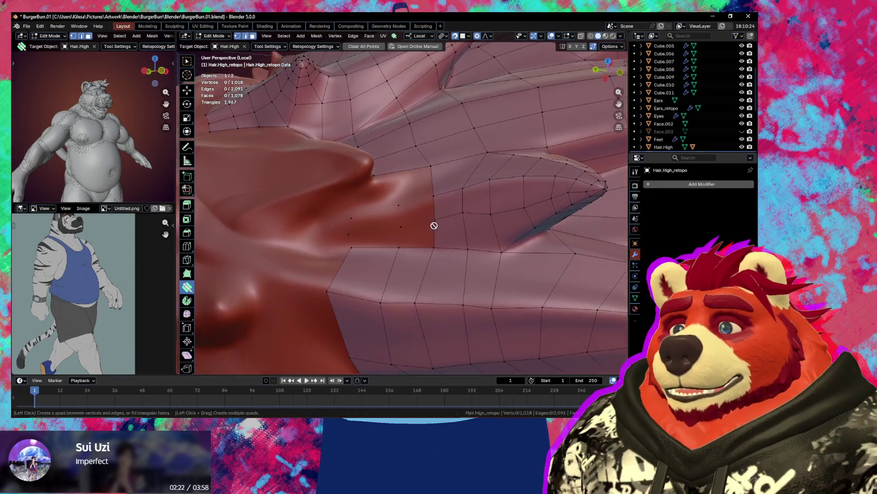
left_click(418, 214)
left_click(393, 235)
left_click(392, 236)
Fill two quads in the gap and tweak a vertex into place.
left_click(387, 238)
left_click(390, 243)
mouse_move(392, 245)
middle_mouse_down()
mouse_move(398, 241)
mouse_move(364, 219)
middle_mouse_up()
left_click_drag(375, 241, 379, 245)
mouse_move(379, 246)
middle_mouse_down()
mouse_move(399, 254)
mouse_move(404, 242)
middle_mouse_up()
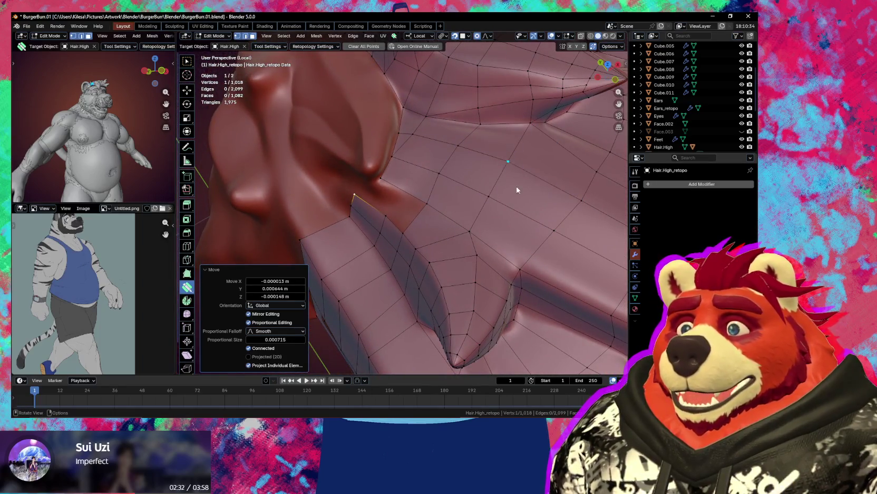
mouse_move(427, 163)
middle_mouse_down()
mouse_move(437, 157)
mouse_move(370, 173)
mouse_move(380, 166)
middle_mouse_up()
Fit an edge to the bump and delete the unwanted stray edge.
left_click_drag(390, 158, 411, 165)
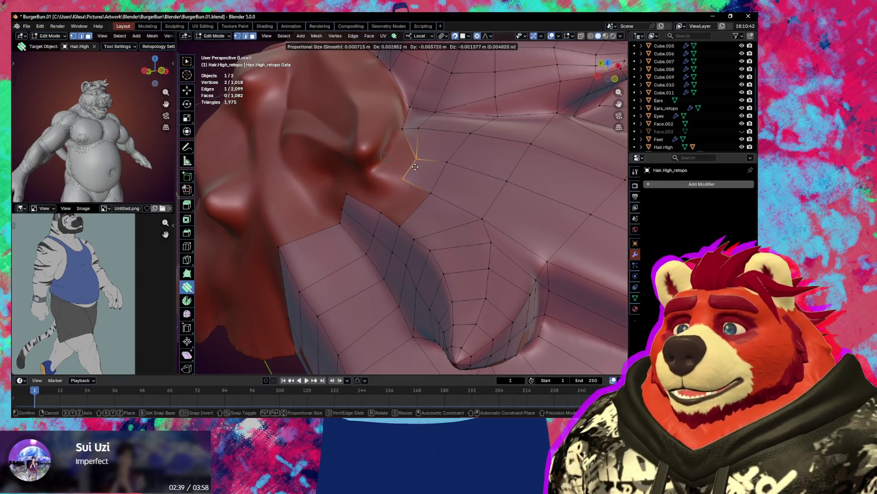
left_click_drag(415, 165, 415, 165)
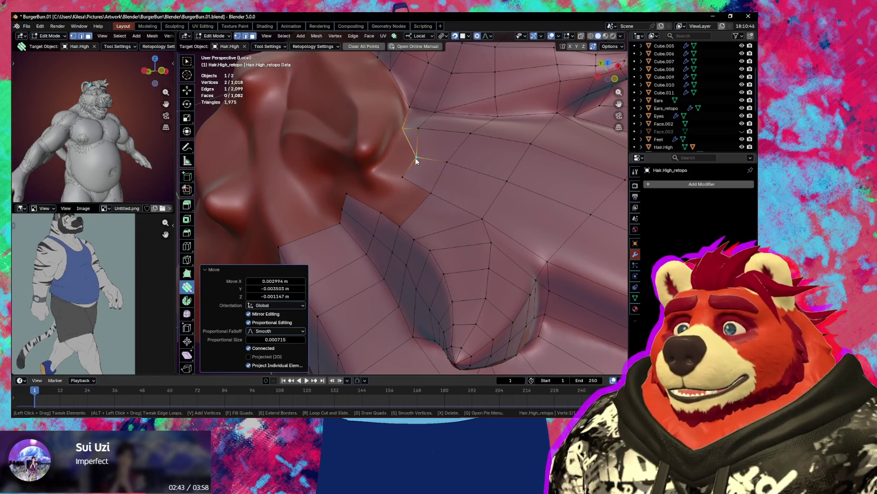
key("shift")
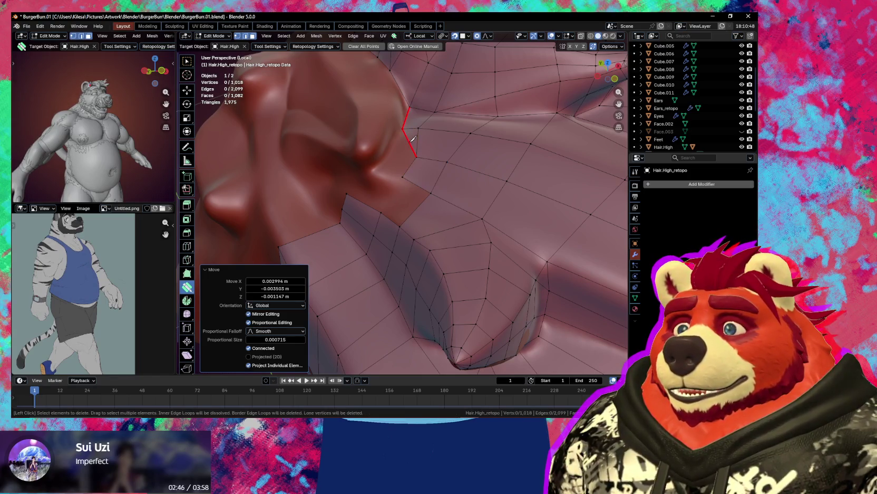
left_click(415, 134, "shift")
middle_click_drag(417, 183, 397, 149)
key("v")
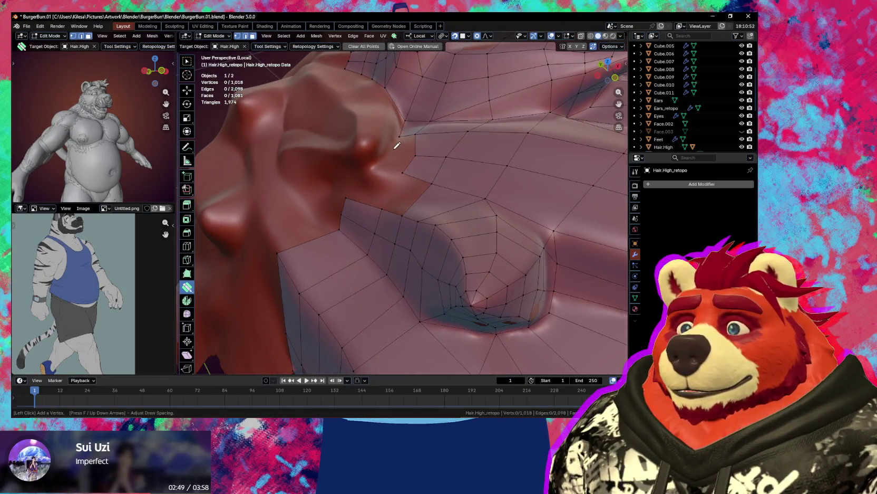
Extend a new edge beside the bump and fill the hole with two faces.
mouse_move(400, 181)
middle_mouse_down()
mouse_move(441, 178)
mouse_move(415, 156)
middle_mouse_up()
left_click(416, 156)
key("f")
left_click(404, 164)
left_click(400, 188)
mouse_move(383, 193)
middle_mouse_down()
mouse_move(362, 209)
mouse_move(456, 147)
middle_mouse_up()
Tweak the new vertices and an edge so they follow the sculpt surface.
left_click_drag(456, 147, 463, 143)
mouse_move(426, 183)
middle_mouse_down()
mouse_move(441, 190)
mouse_move(427, 194)
middle_mouse_up()
left_click_drag(368, 226, 381, 220)
middle_click_drag(381, 220, 364, 263)
mouse_move(359, 280)
left_mouse_down()
mouse_move(373, 259)
mouse_move(368, 246)
left_mouse_up()
mouse_move(368, 247)
middle_mouse_down()
mouse_move(362, 252)
mouse_move(372, 197)
middle_mouse_up()
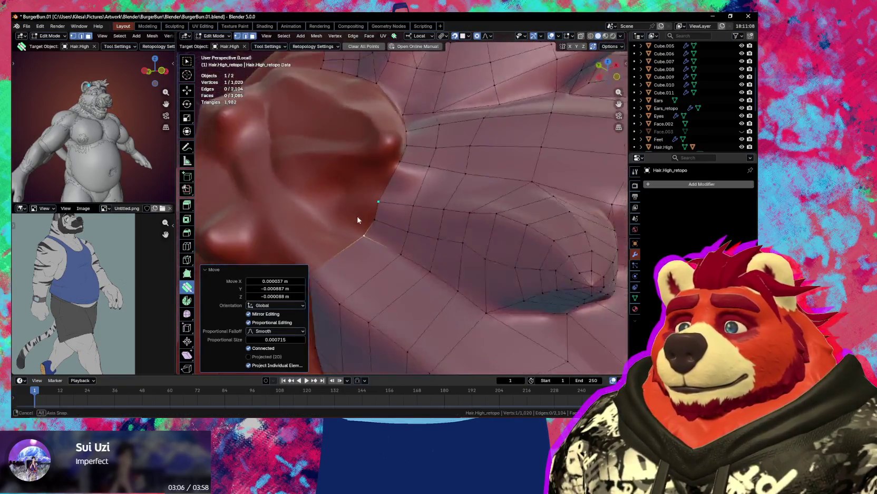
left_click_drag(372, 196, 377, 202)
mouse_move(377, 202)
middle_mouse_down()
mouse_move(373, 176)
mouse_move(425, 181)
mouse_move(423, 199)
mouse_move(401, 195)
middle_mouse_up()
Select a quad face near the bump and nudge it into place with G moves.
left_click_drag(401, 195, 358, 201)
mouse_move(358, 202)
middle_mouse_down()
mouse_move(380, 221)
mouse_move(448, 216)
mouse_move(448, 256)
mouse_move(430, 248)
mouse_move(430, 221)
mouse_move(405, 230)
mouse_move(401, 203)
mouse_move(413, 221)
mouse_move(410, 240)
mouse_move(425, 231)
middle_mouse_up()
key("g")
left_click(397, 197)
key("g")
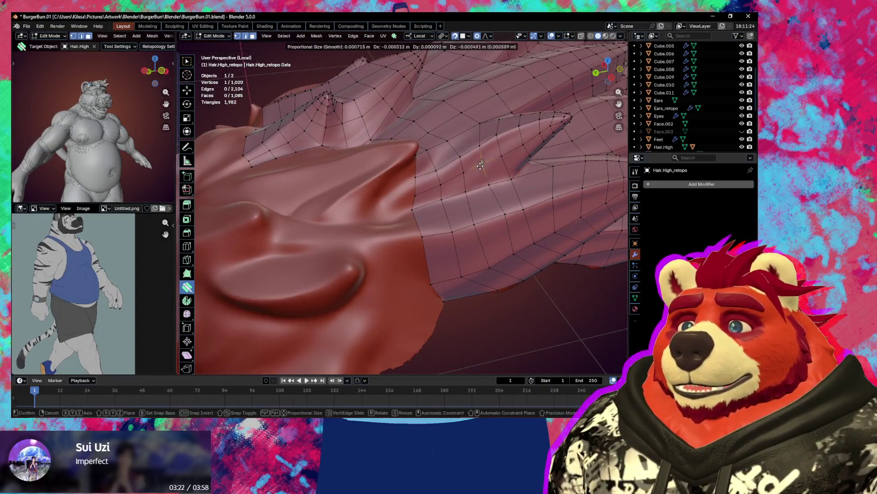
left_click(467, 174)
key("g")
left_click(467, 174)
mouse_move(462, 167)
middle_mouse_down()
mouse_move(471, 195)
mouse_move(405, 202)
mouse_move(423, 173)
mouse_move(432, 209)
middle_mouse_up()
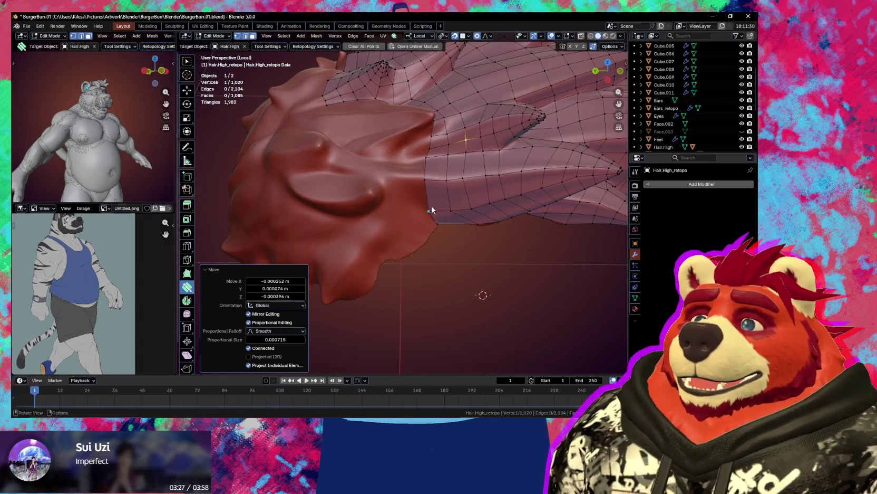